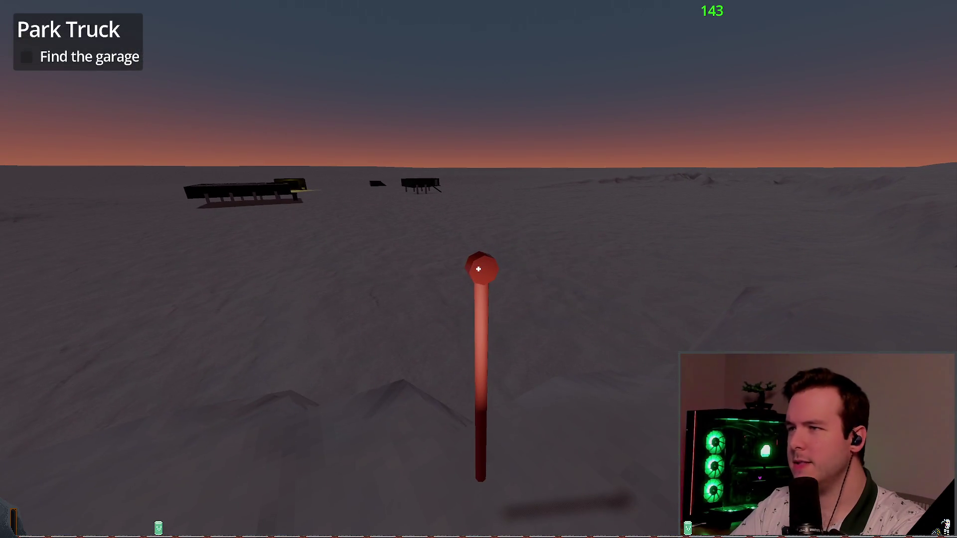
- Leave the game, open the storm_light scene, and view the pole upright
key("alt+Tab")
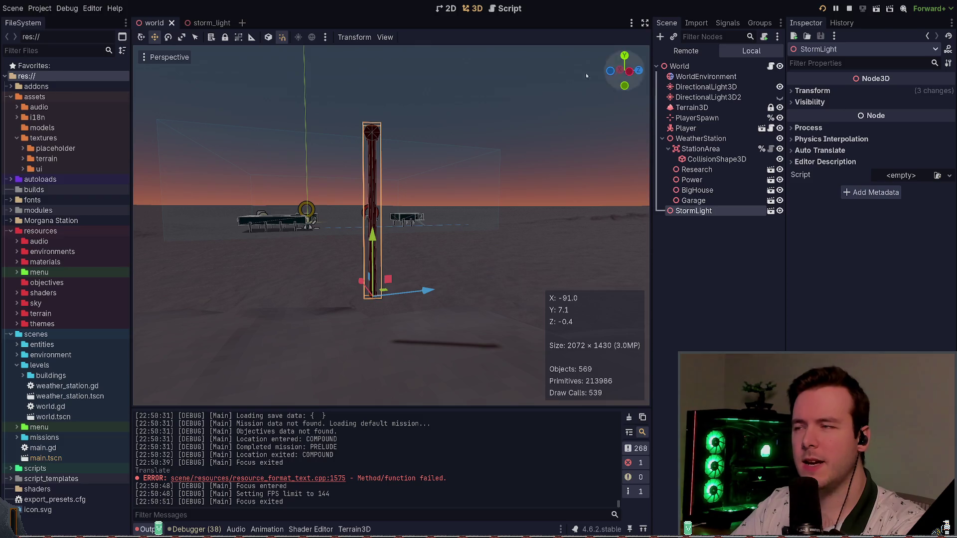
left_click(205, 23)
left_click(697, 203)
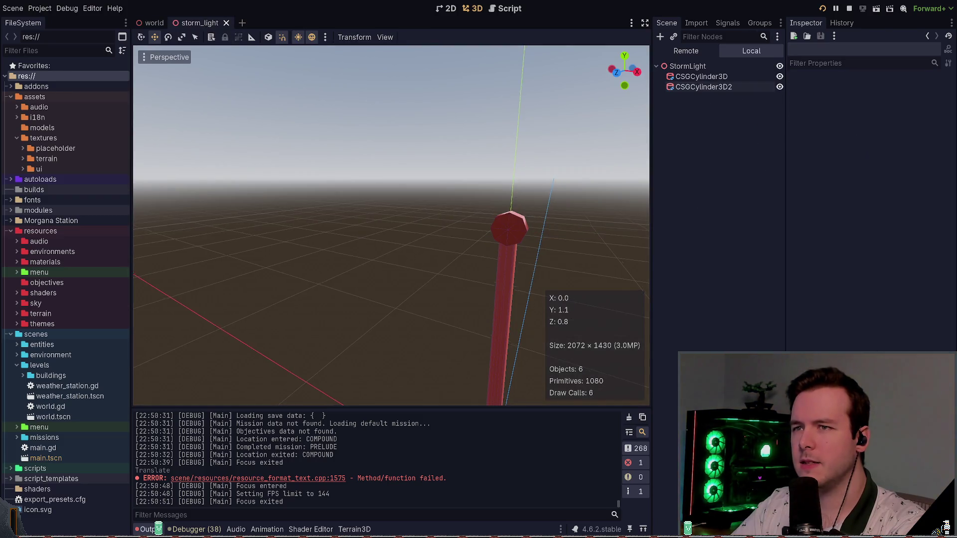
left_click_drag(391, 224, 391, 165)
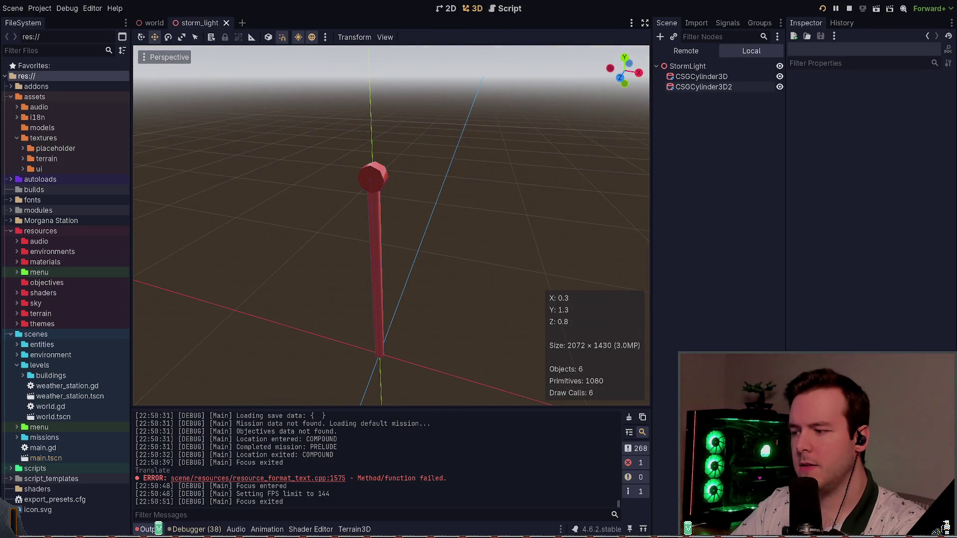
- Replace the pole cylinder's red material with a new blank StandardMaterial3D
left_click(718, 77)
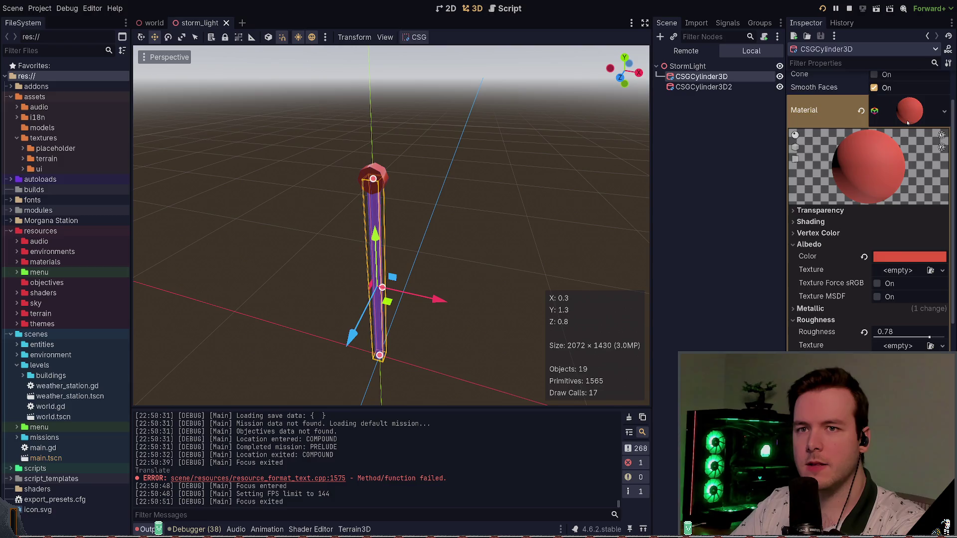
left_click(907, 178)
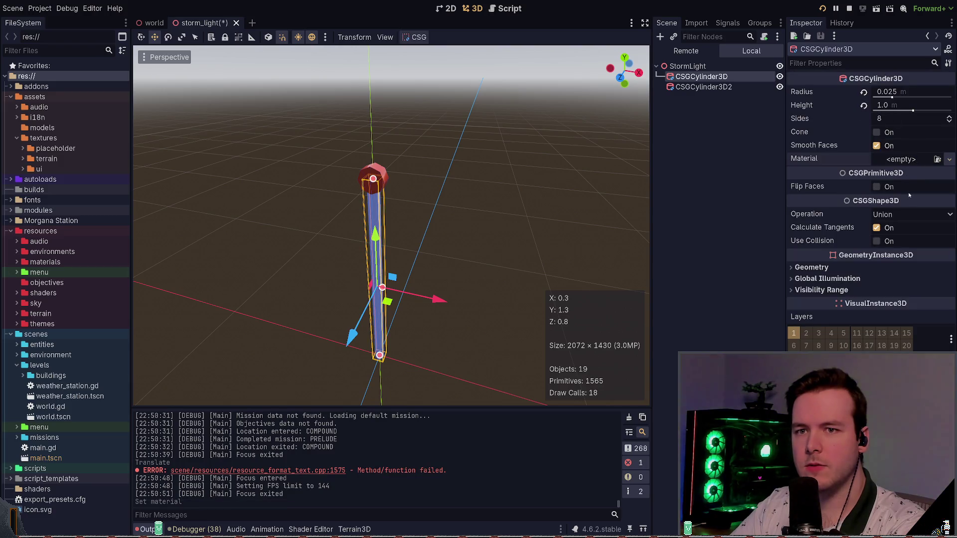
left_click(907, 160)
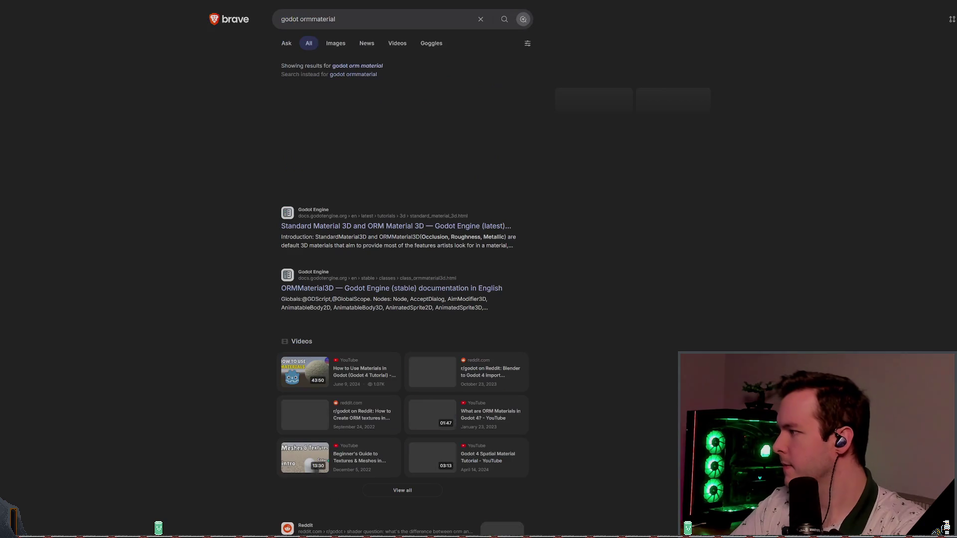
- Open the Standard Material 3D documentation page and skim down through it
left_click(331, 208)
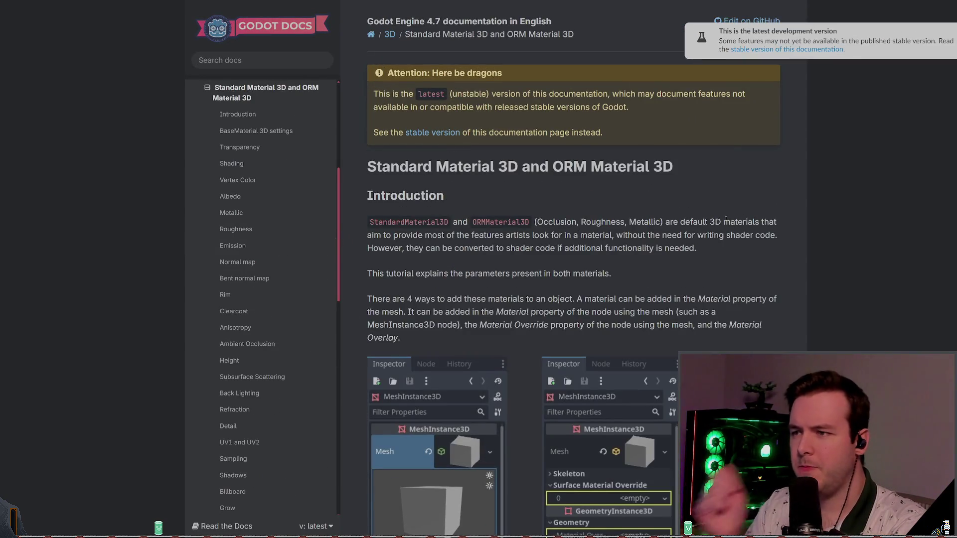
scroll(640, 238, "down", 3)
scroll(640, 237, "down", 10)
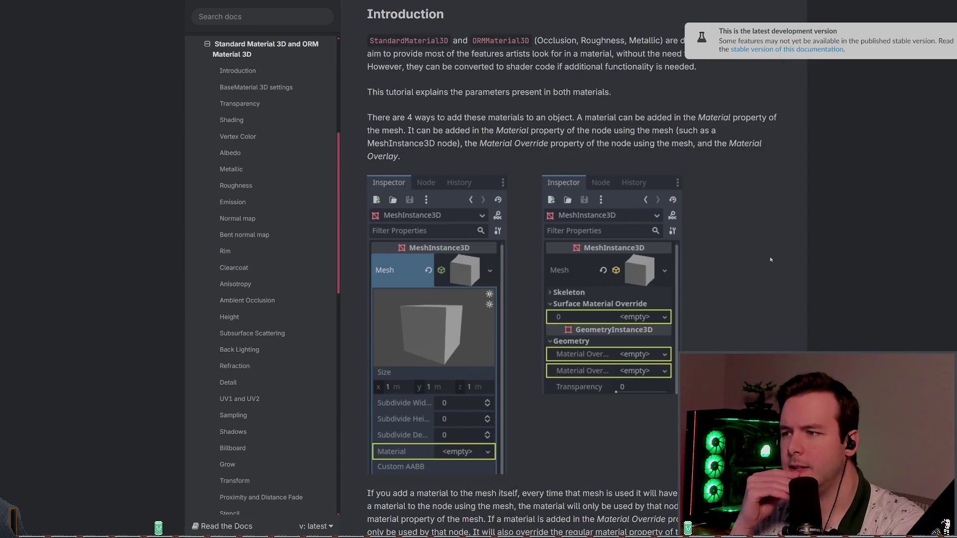
scroll(727, 246, "down", 14)
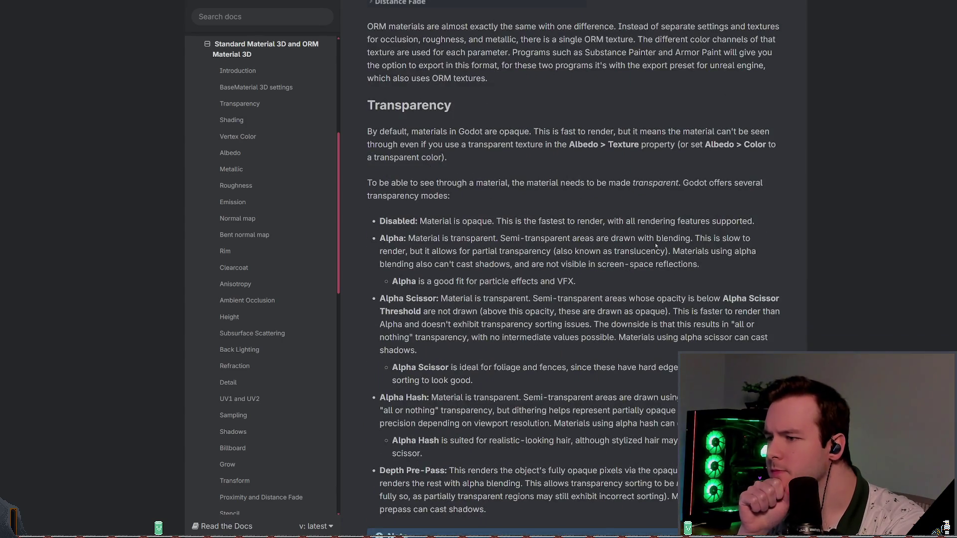
scroll(656, 245, "down", 12)
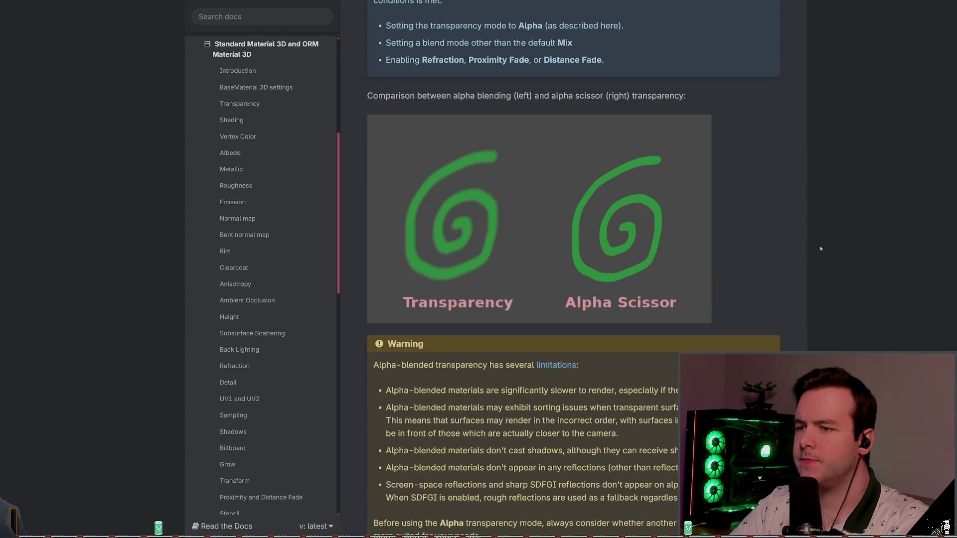
- Search the docs for 'reflective' and read the Metallic and Roughness descriptions before returning to Godot
type("reflective")
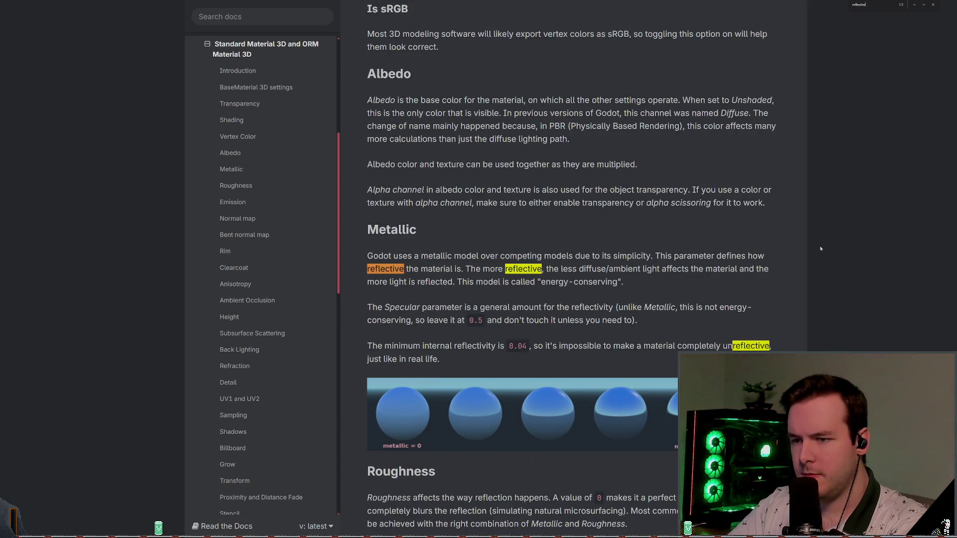
scroll(671, 277, "down", 3)
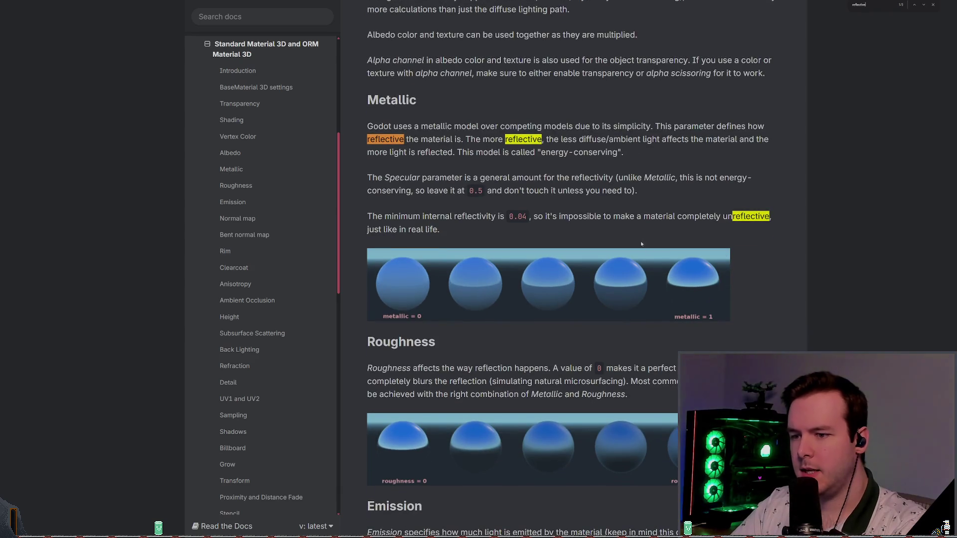
scroll(669, 215, "down", 2)
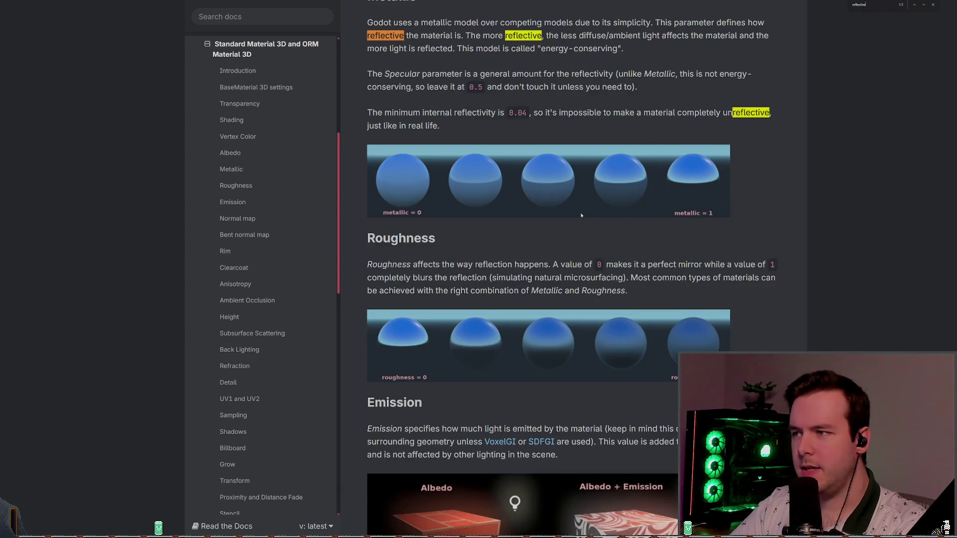
scroll(517, 143, "up", 2)
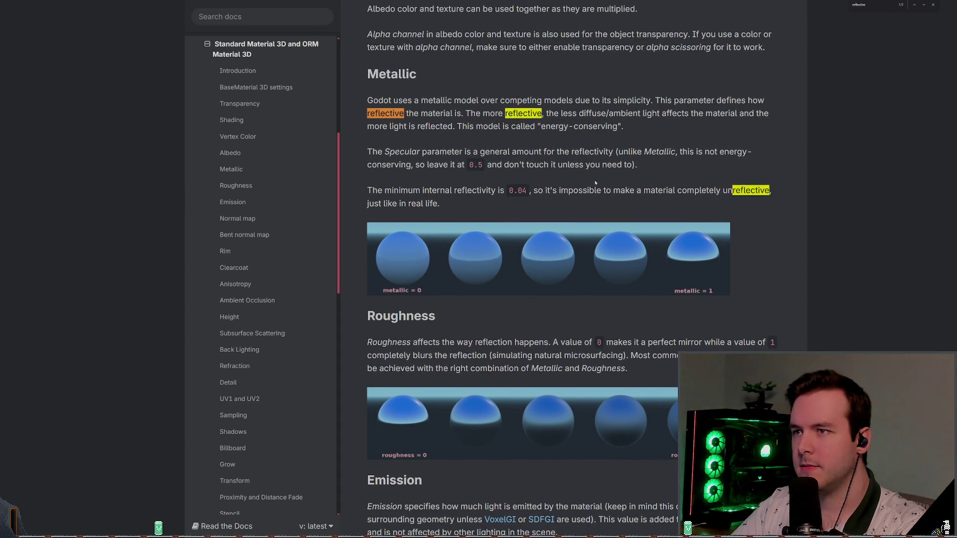
scroll(595, 183, "down", 6)
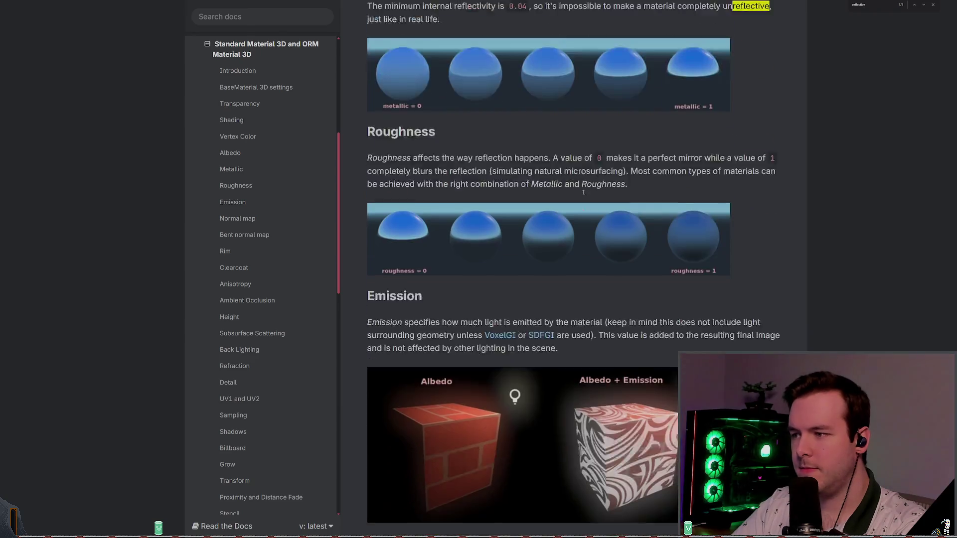
scroll(758, 267, "down", 3)
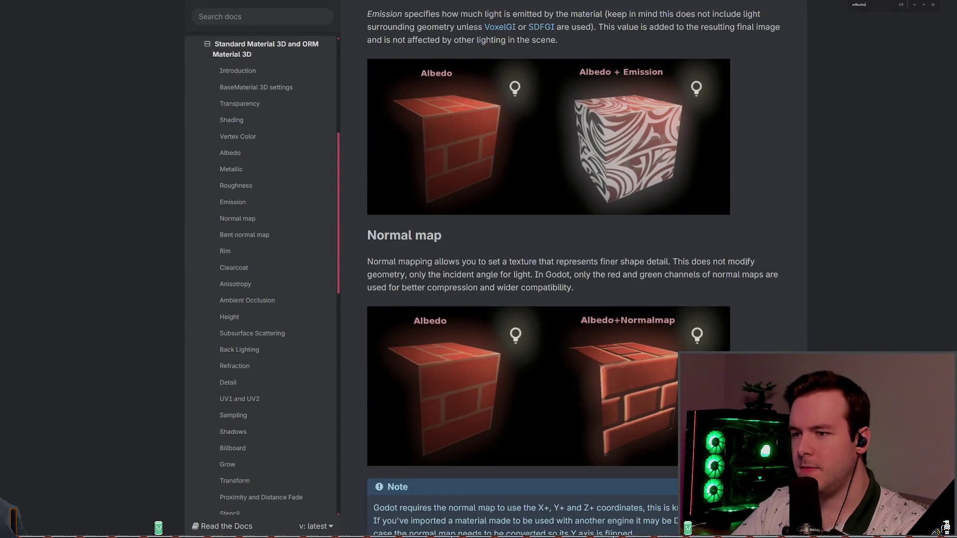
scroll(762, 261, "up", 3)
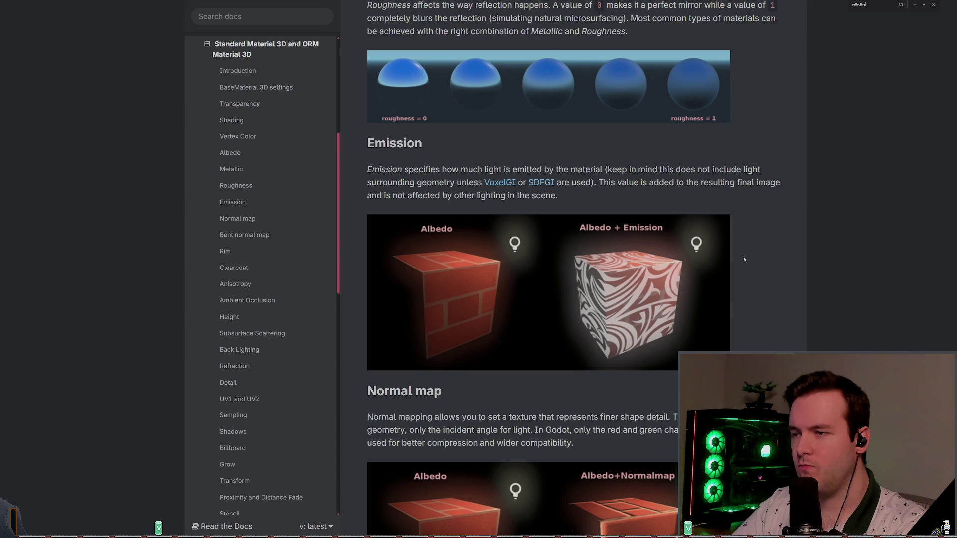
scroll(741, 273, "down", 2)
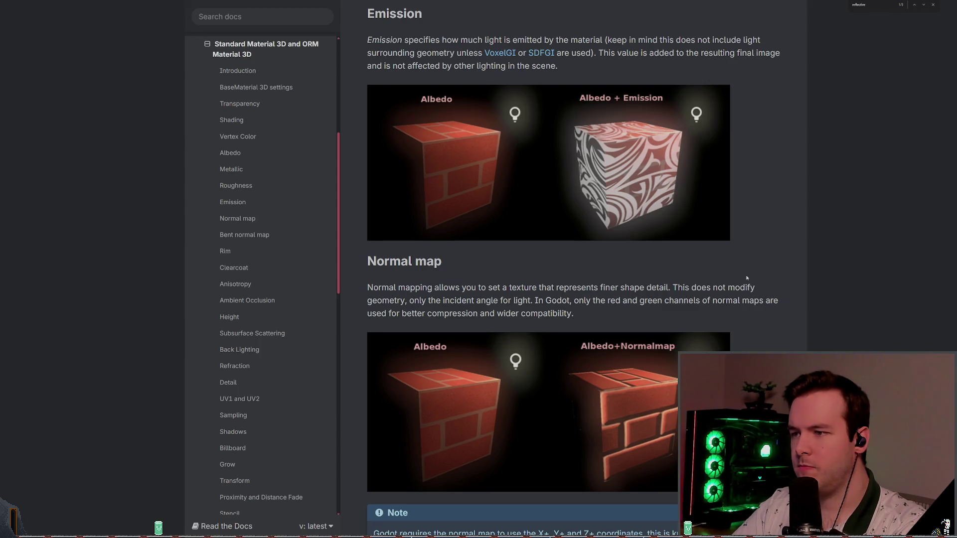
scroll(746, 280, "down", 3)
scroll(747, 288, "down", 3)
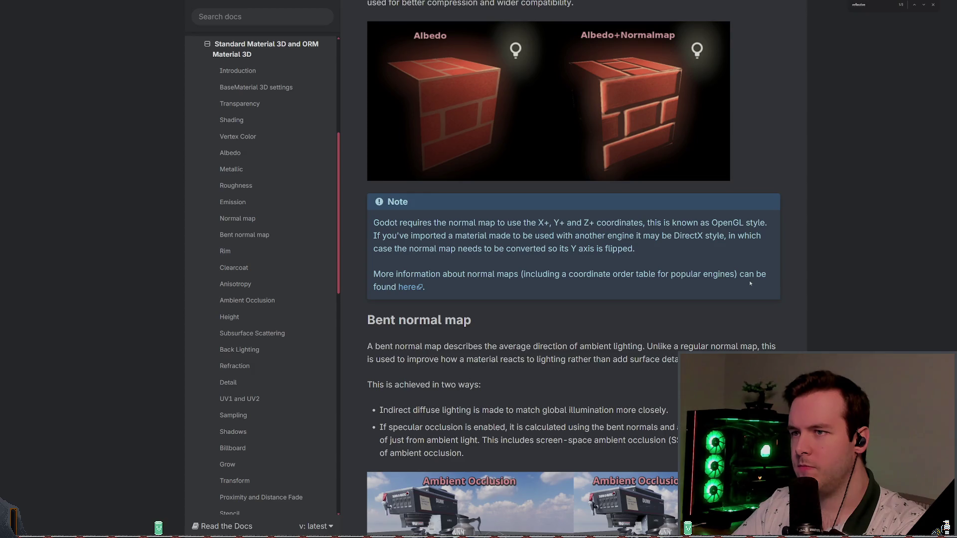
scroll(751, 283, "down", 8)
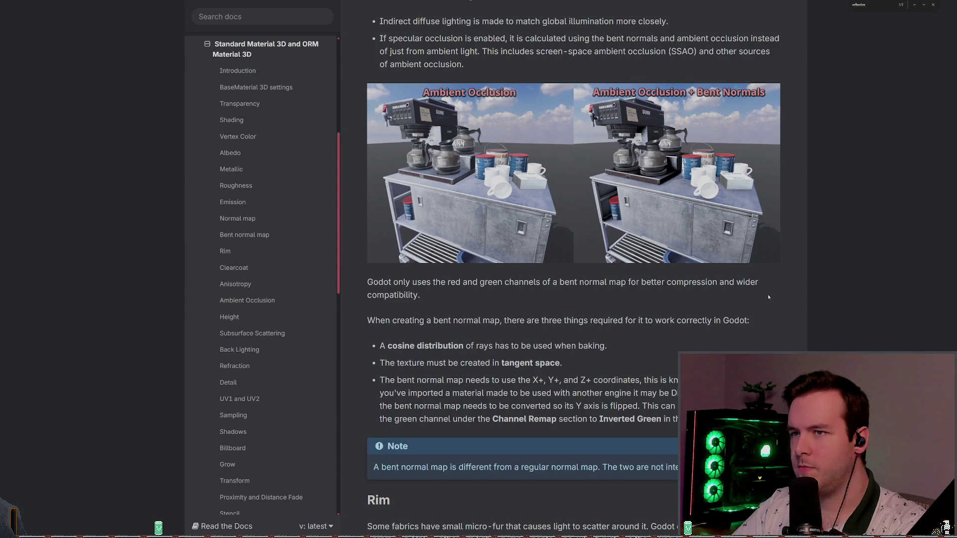
scroll(768, 297, "down", 4)
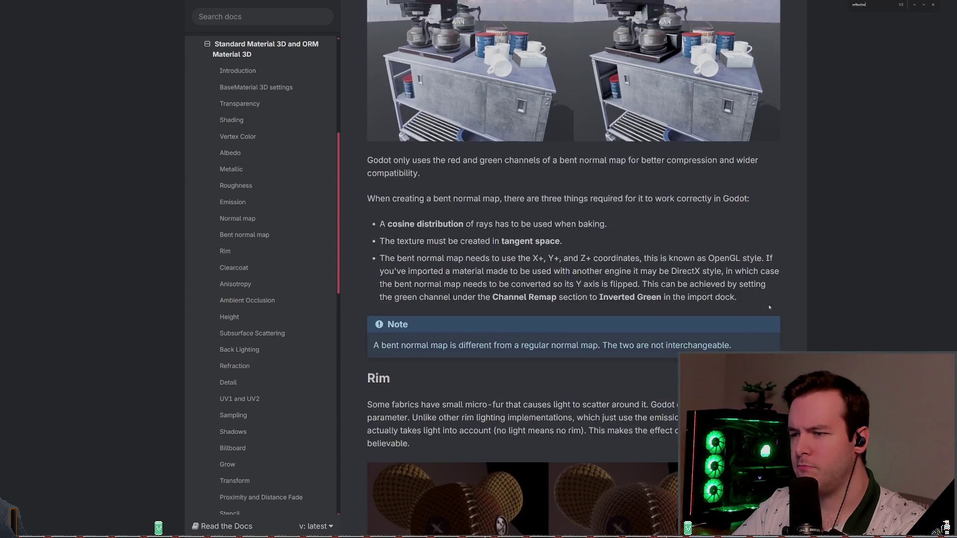
scroll(774, 299, "down", 6)
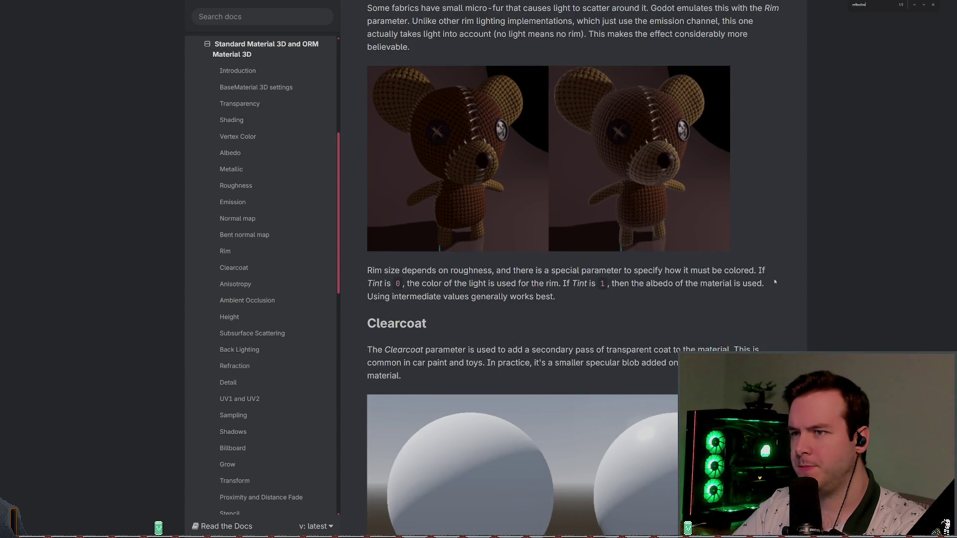
scroll(774, 283, "up", 2)
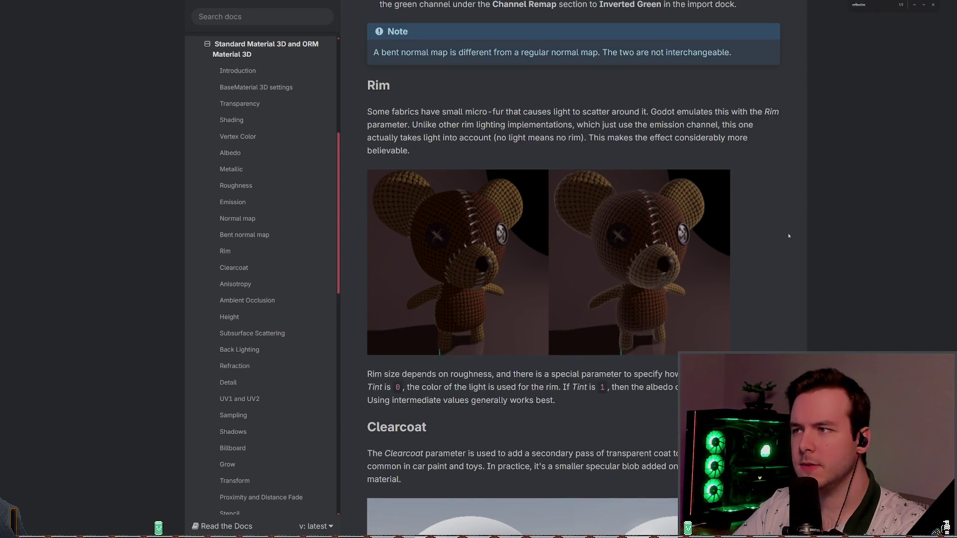
scroll(789, 235, "down", 3)
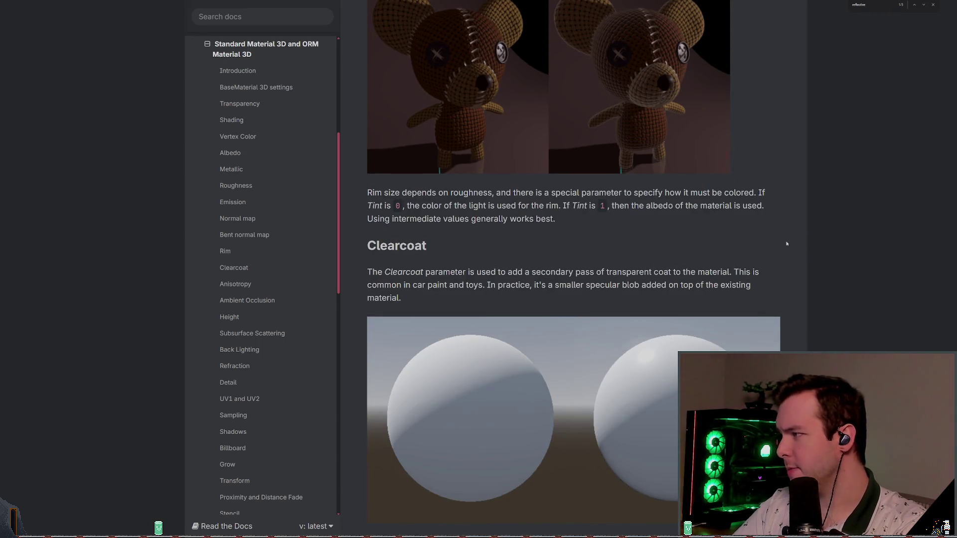
key("alt+Tab")
- Restore the pole's red material, raise its Metallic value, and save the storm_light scene
key("ctrl+z")
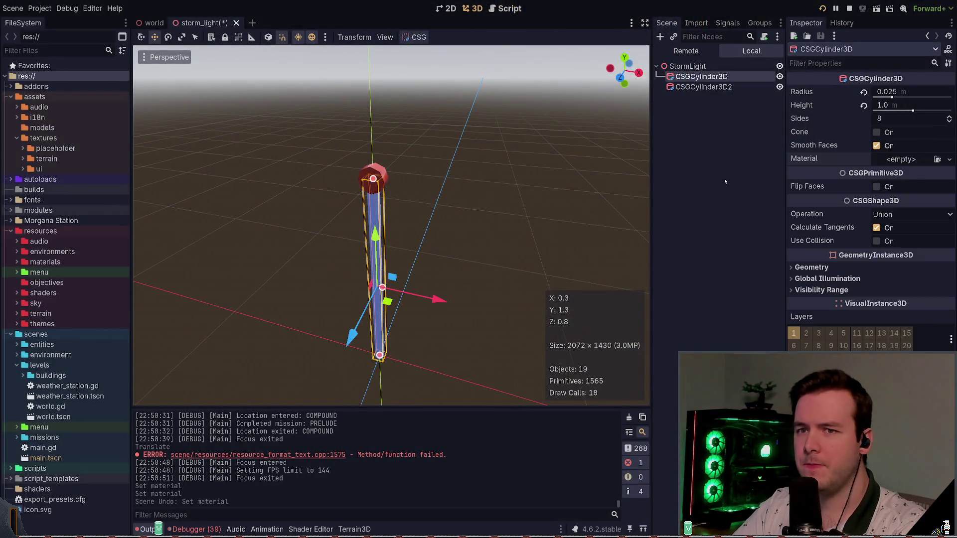
key("ctrl+z")
left_click(809, 303)
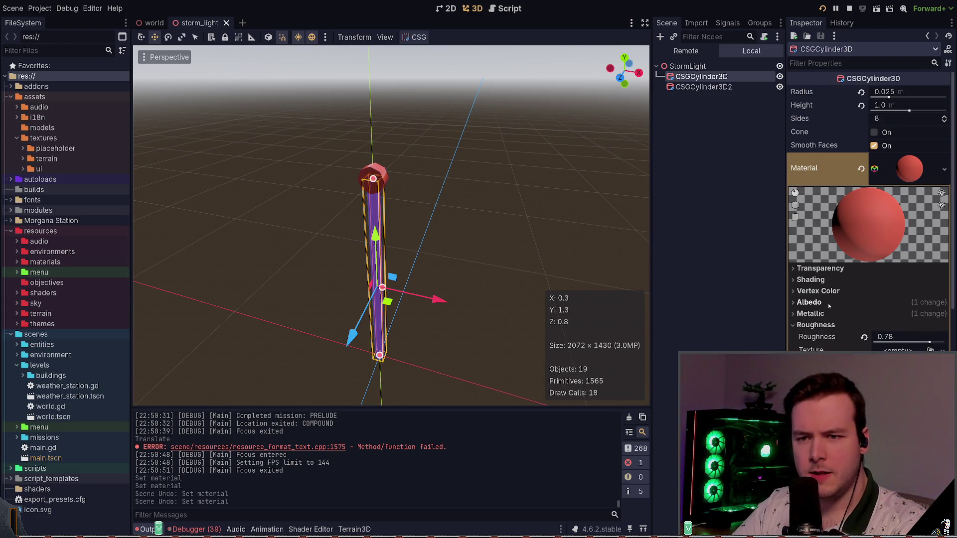
left_click(823, 314)
left_click_drag(876, 331, 931, 331)
key("ctrl+s")
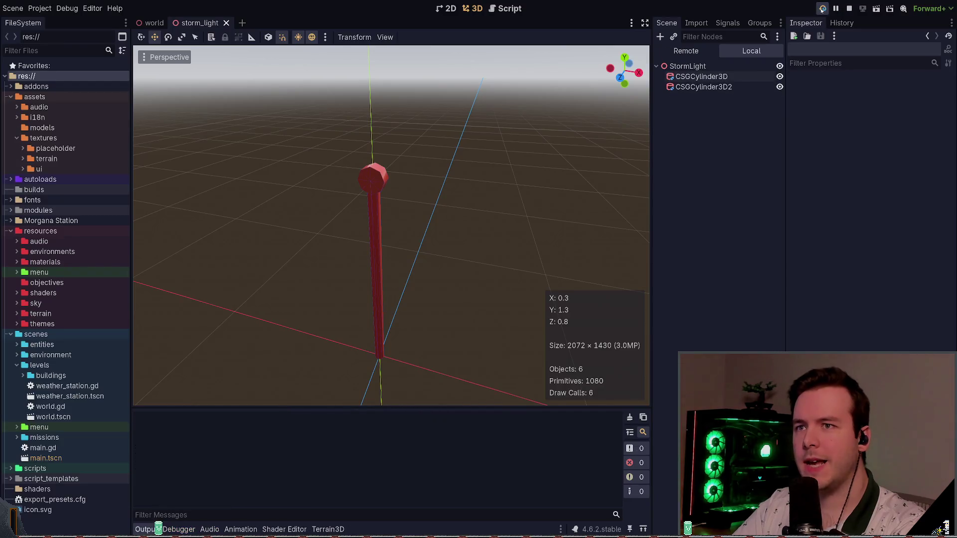
- Playtest the game, walking up to the red storm-light pole, then quit back to the editor
left_click(822, 9)
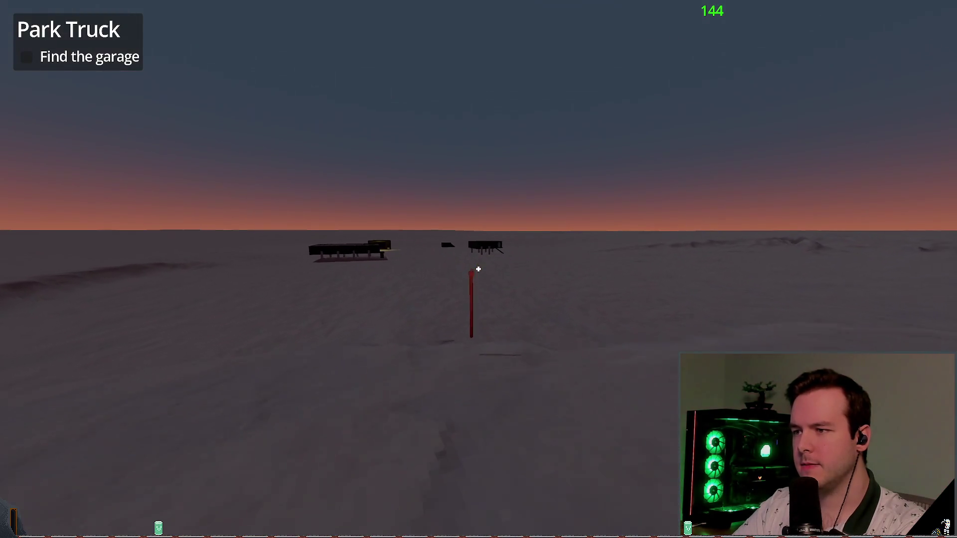
key("Escape")
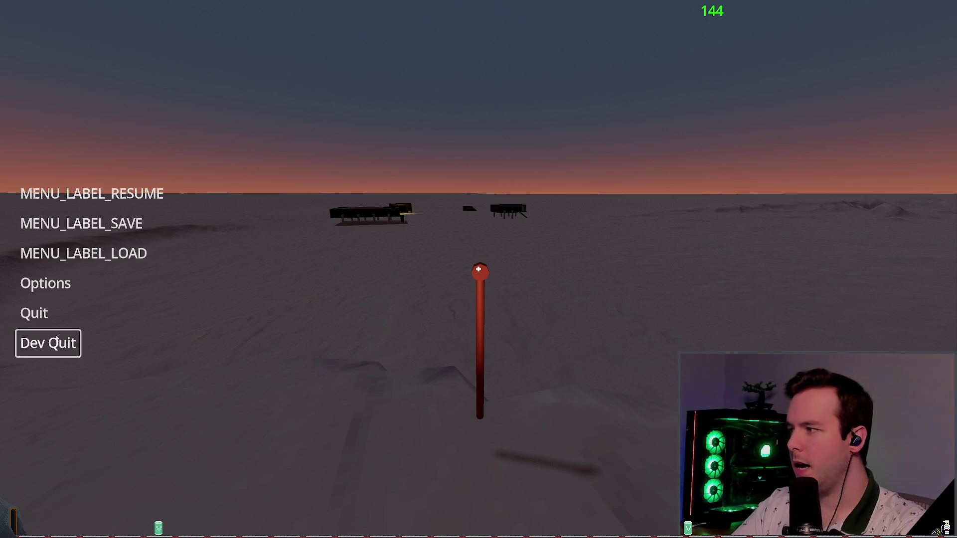
left_click(46, 343)
left_click(708, 64)
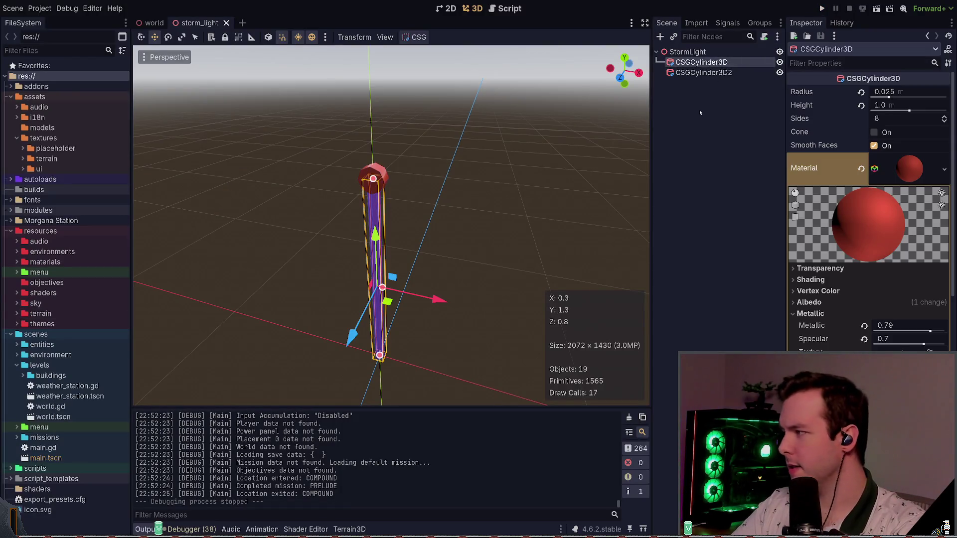
- Enable Rim lighting (Rim 1.0, Tint 0.5) on the pole material, save, and run the game
left_click(810, 314)
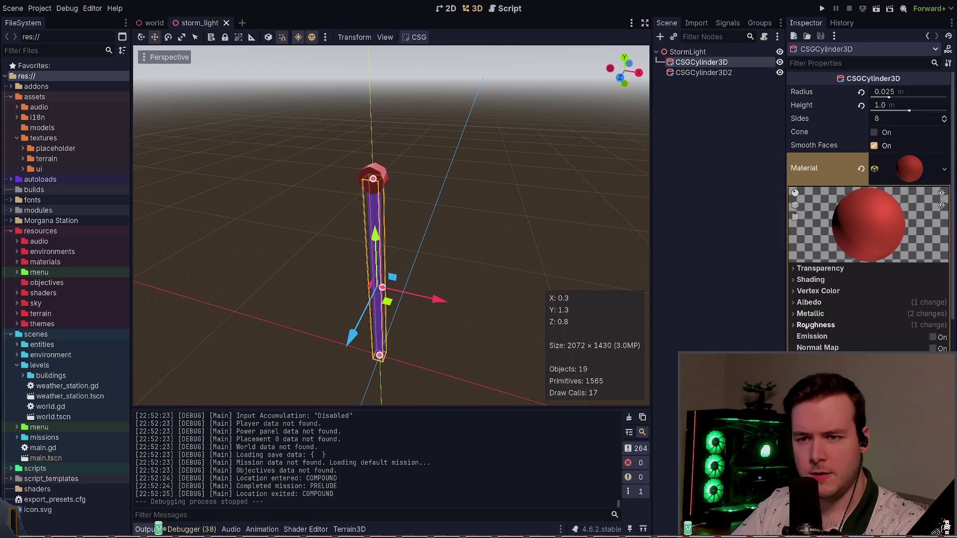
scroll(818, 296, "down", 3)
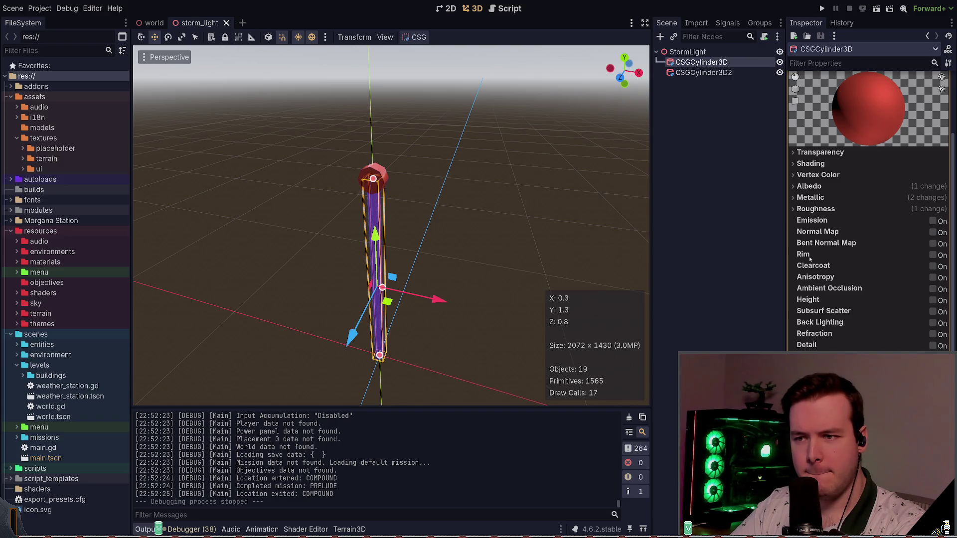
left_click(933, 256)
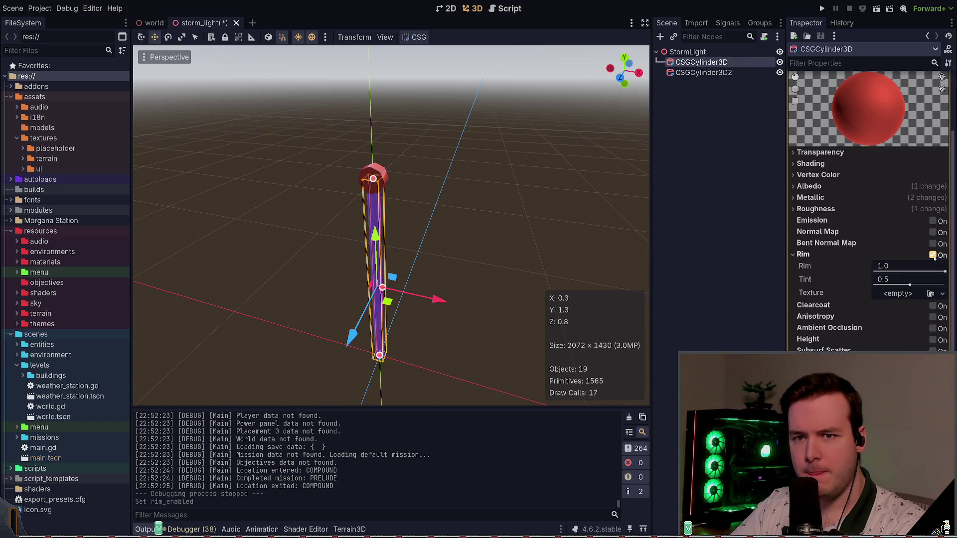
key("ctrl+s")
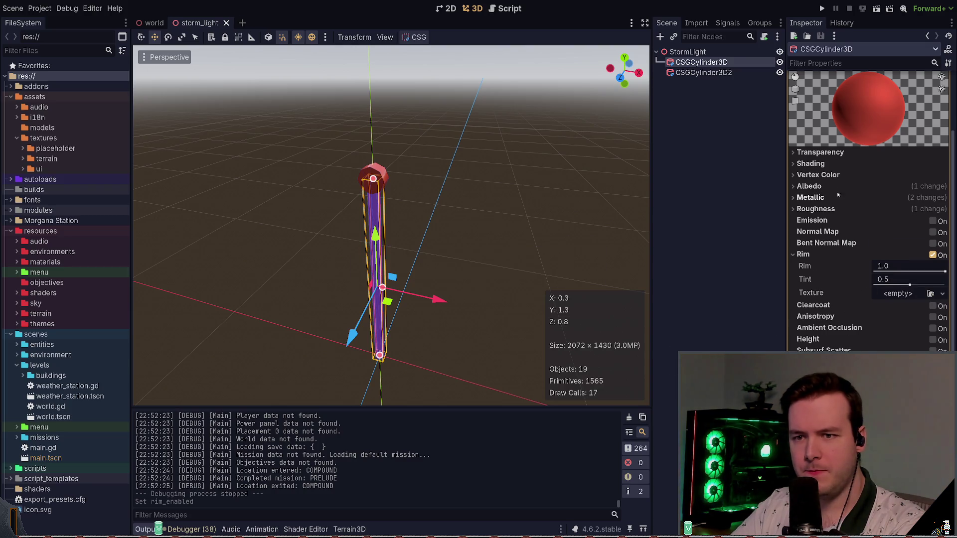
key("F5")
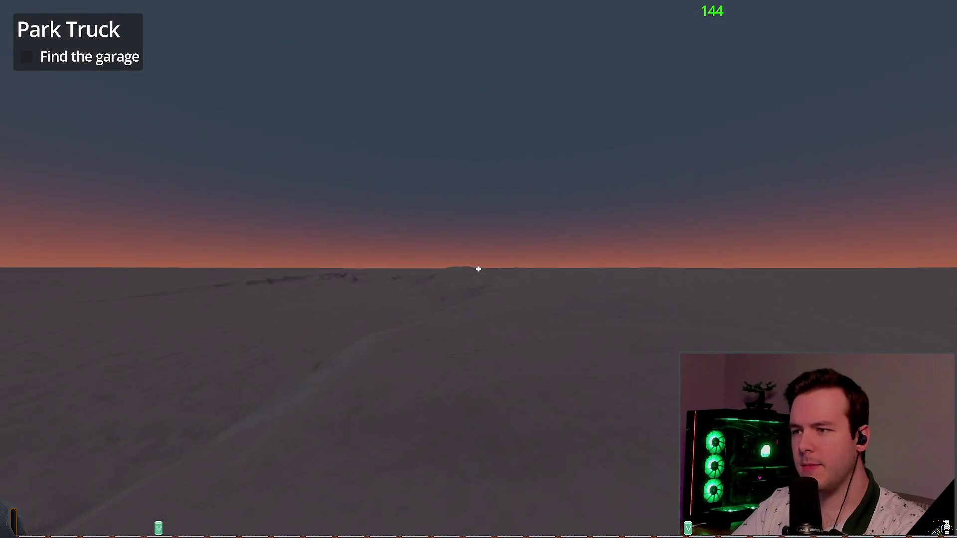
- Walk toward and back from the rim-lit red pole, then stop the game and collapse Rim
key("w")
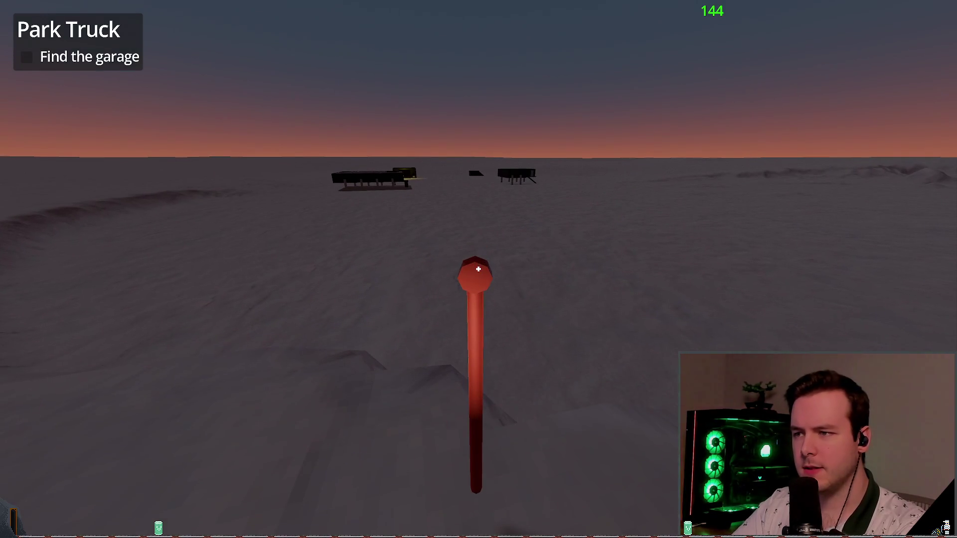
key("s")
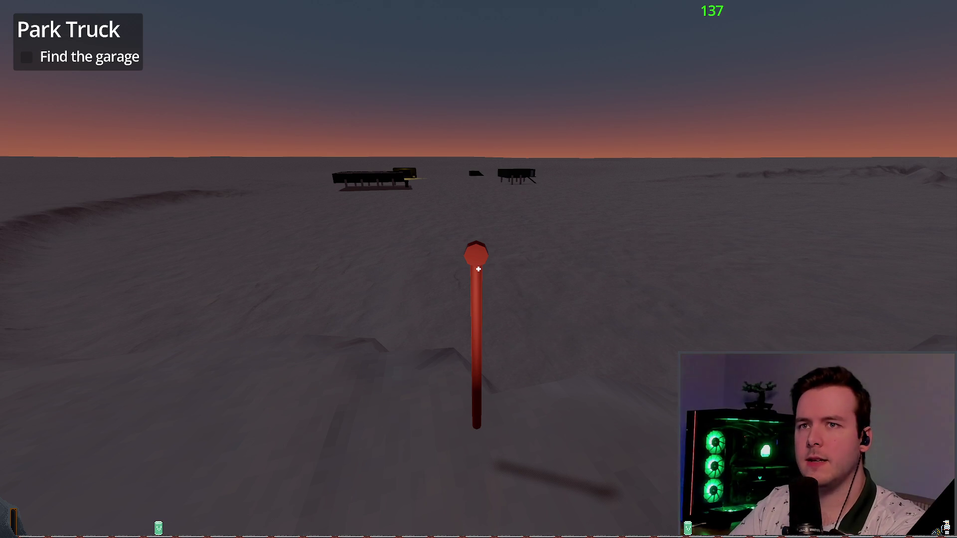
key("F8")
left_click(818, 257)
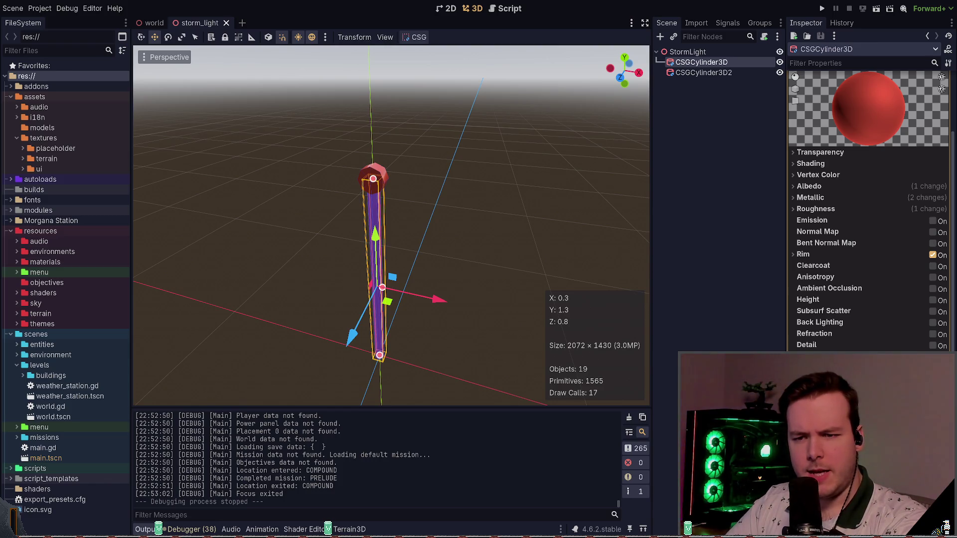
- Turn on Use Physical Light Units under Lights and Shadows in Project Settings and restart
left_click(39, 8)
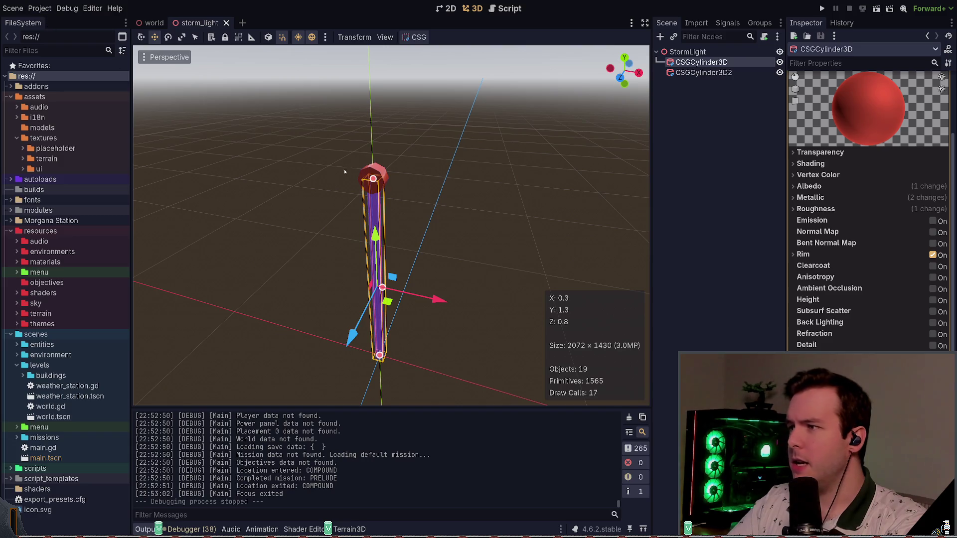
left_click(55, 21)
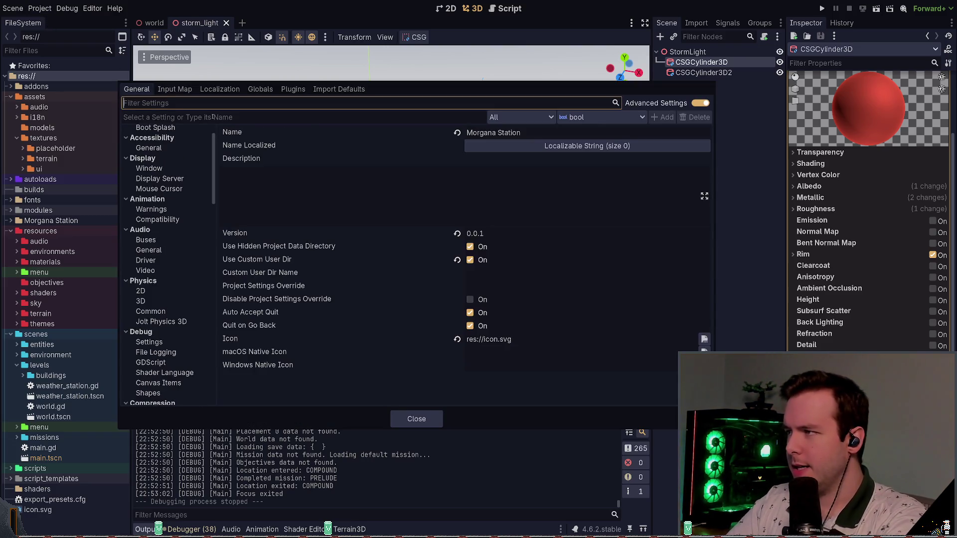
type("light")
left_click(201, 182)
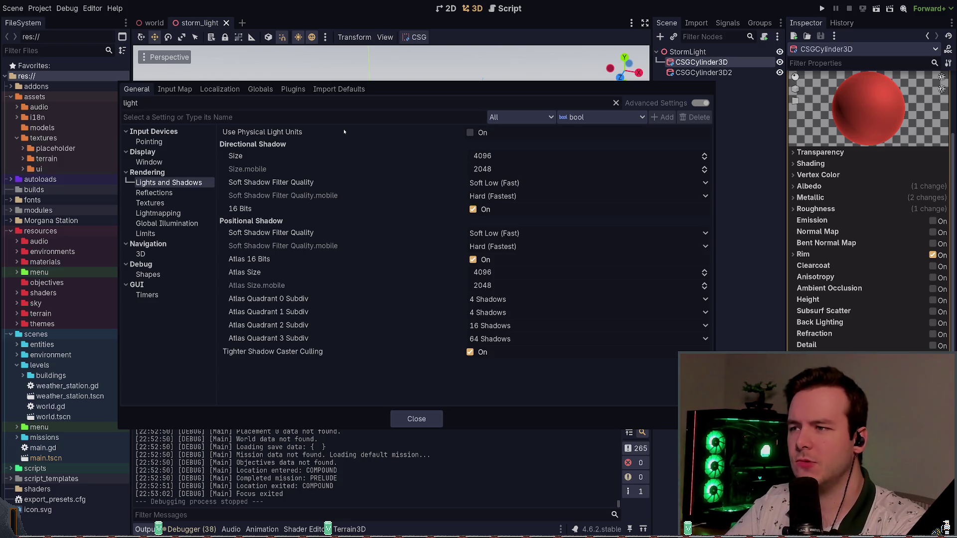
left_click(470, 132)
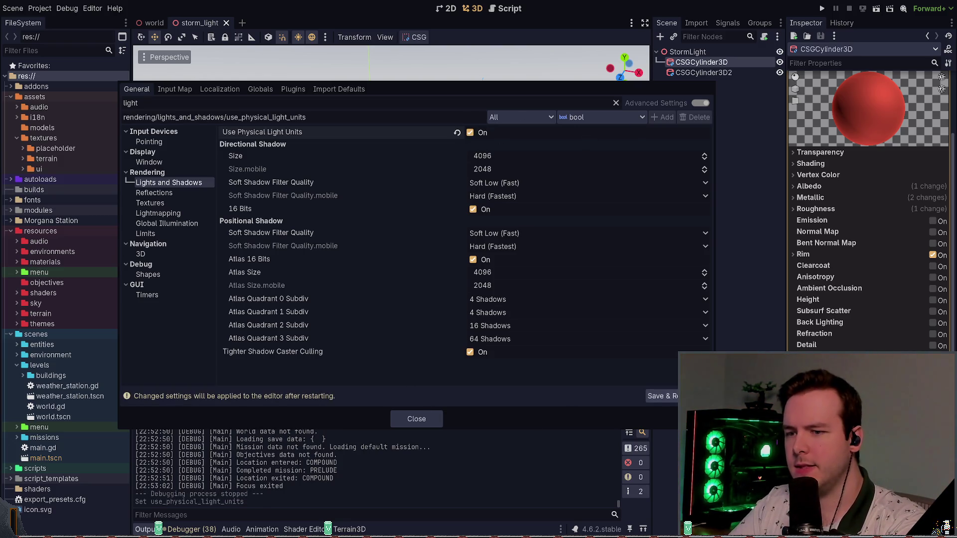
left_click(661, 395)
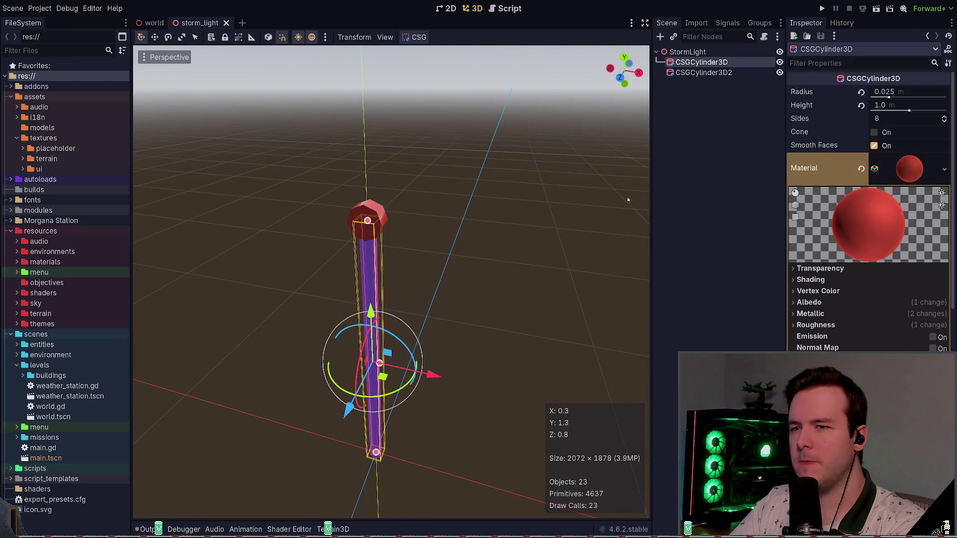
- Run and stop the game, then switch to the world scene and orbit the view
key("F5")
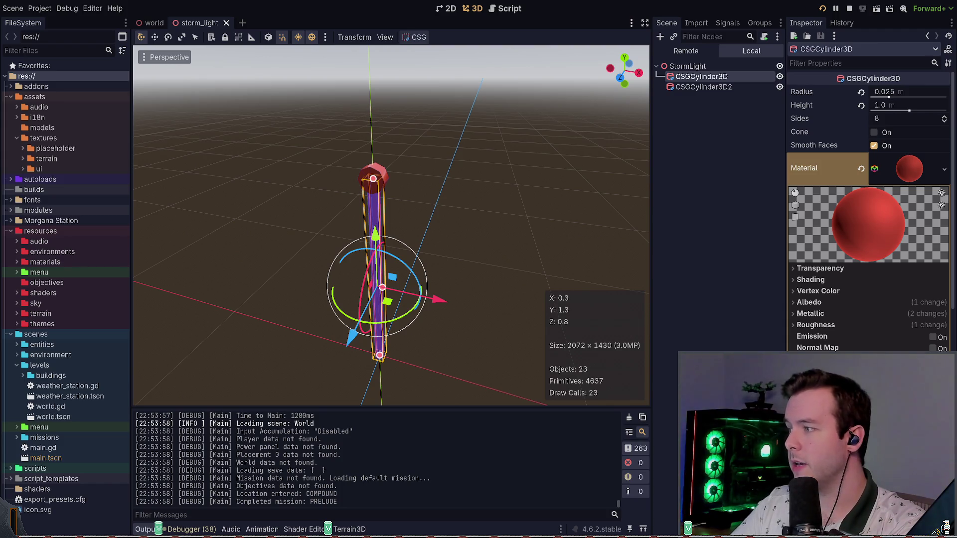
key("F8")
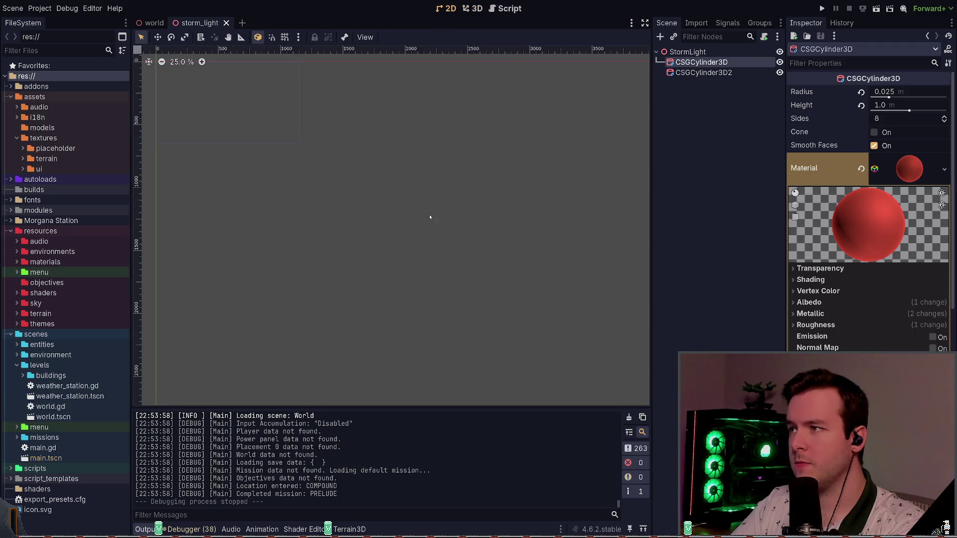
left_click(149, 22)
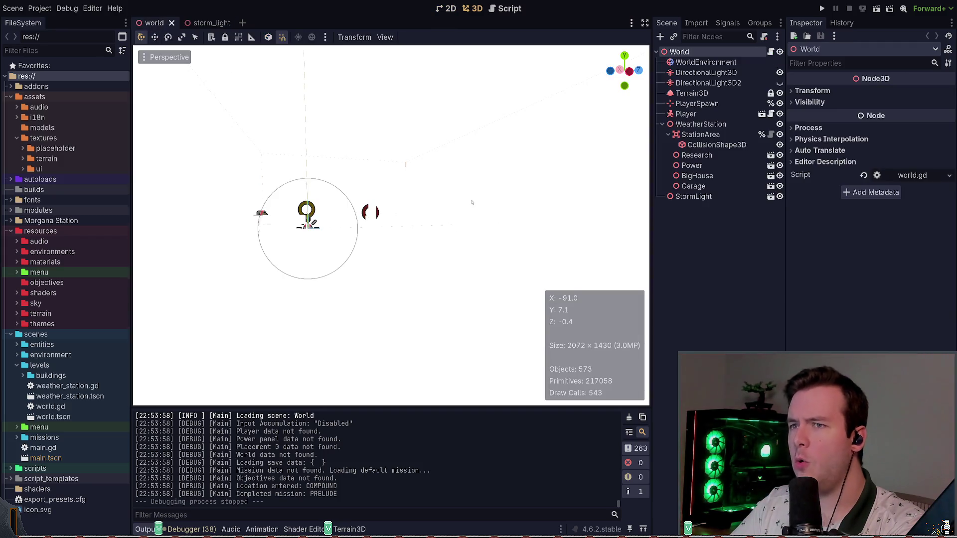
left_click_drag(493, 234, 571, 190)
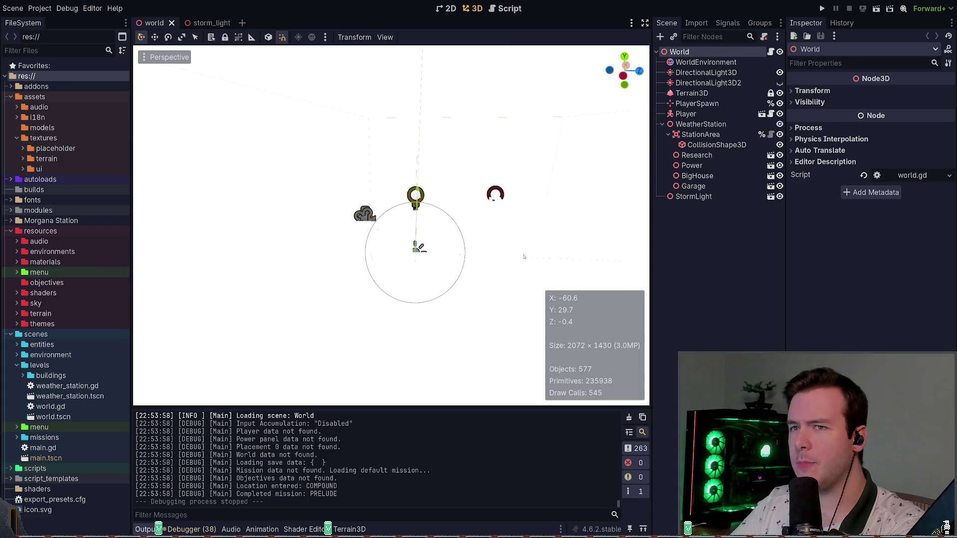
- Hide both directional lights and select the WorldEnvironment to show its properties
left_click(780, 73)
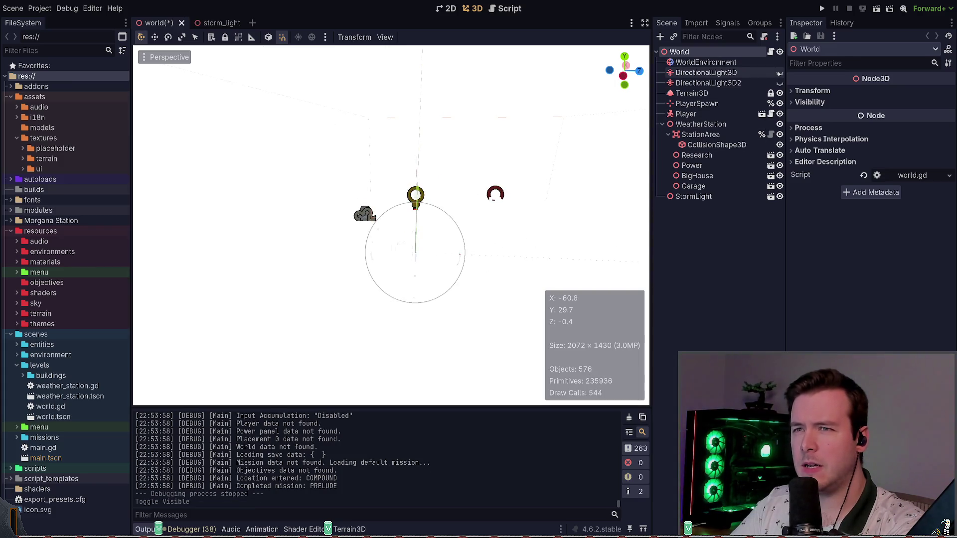
left_click(780, 72)
left_click(780, 82)
left_click(779, 83)
left_click(780, 72)
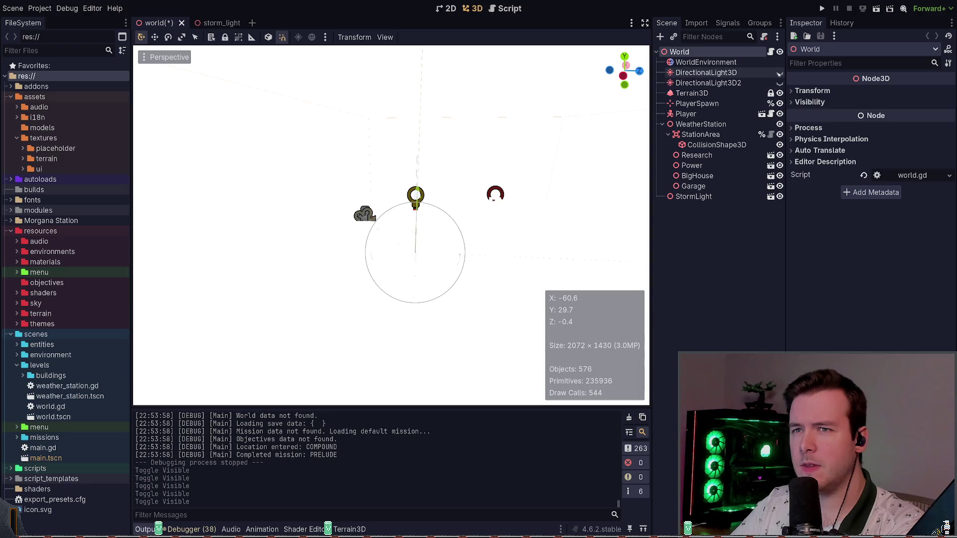
left_click(772, 65)
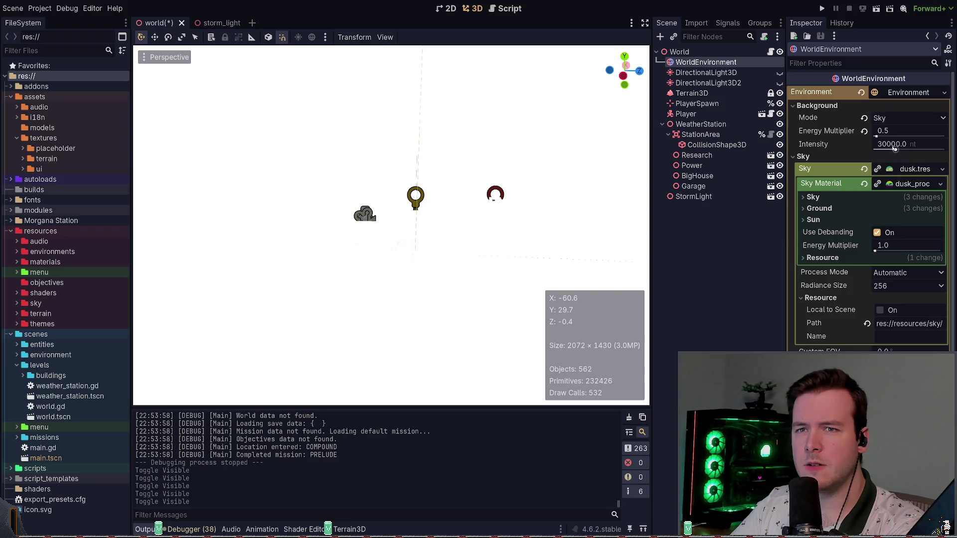
- Try a lower background intensity (undone) and sky energy multiplier 0, then reset the multiplier
left_click_drag(896, 149, 878, 149)
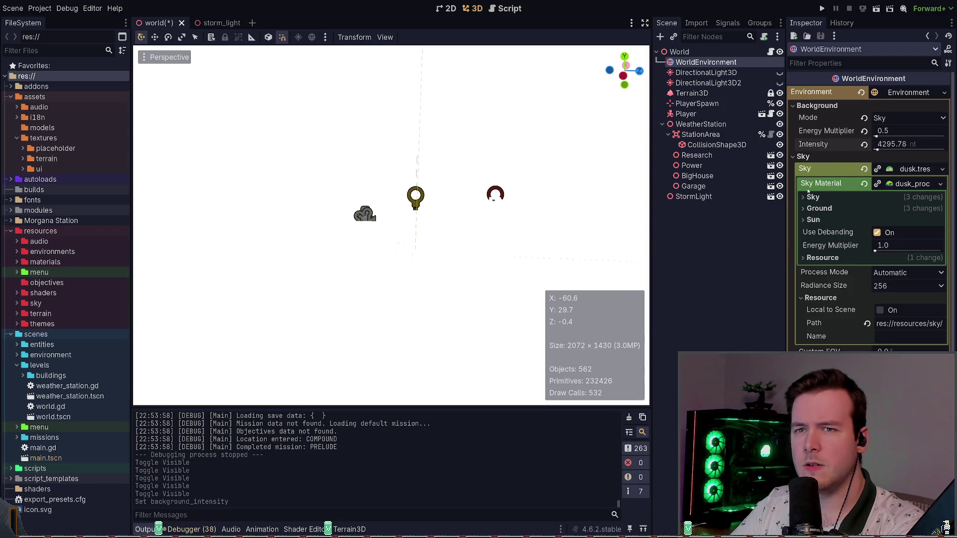
key("ctrl+z")
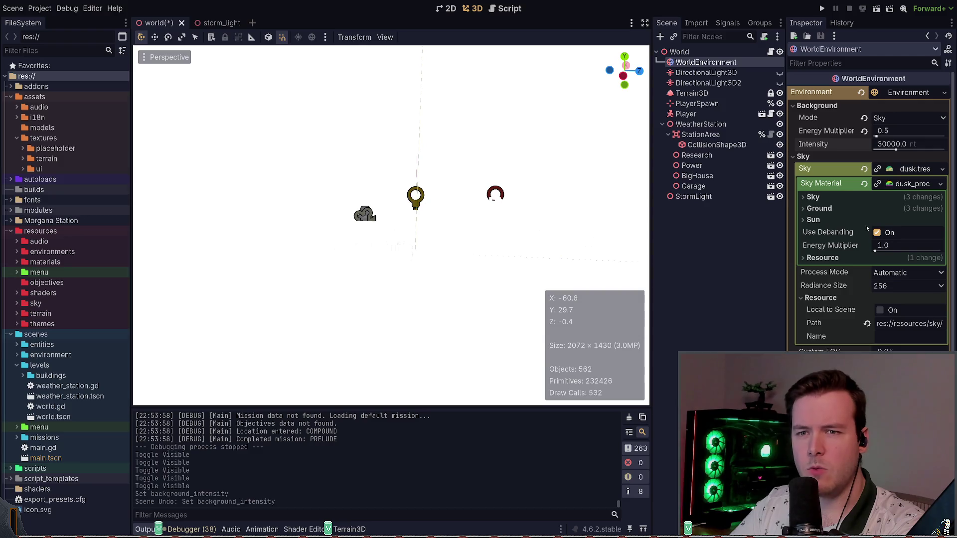
left_click_drag(876, 251, 859, 248)
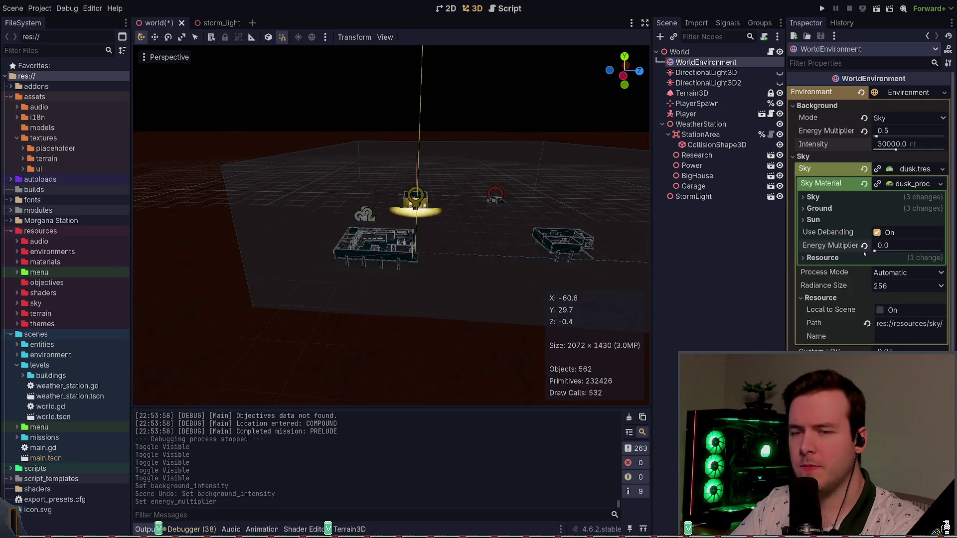
left_click(865, 246)
- Try sky energy multiplier values 0.5, 0.2 and 0.1, restore 1.0, and expand the Sky settings
left_click(889, 248)
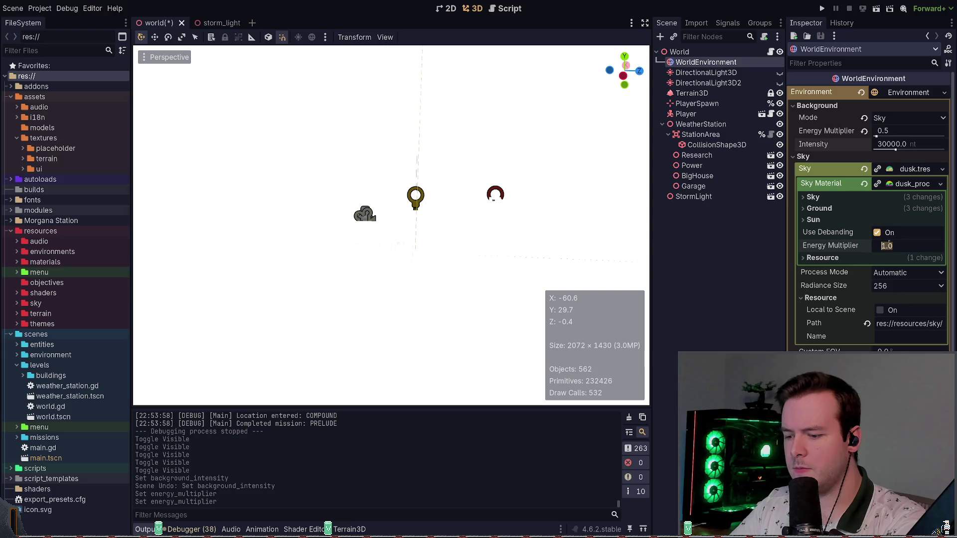
type("0.5")
key("Return")
left_click(888, 245)
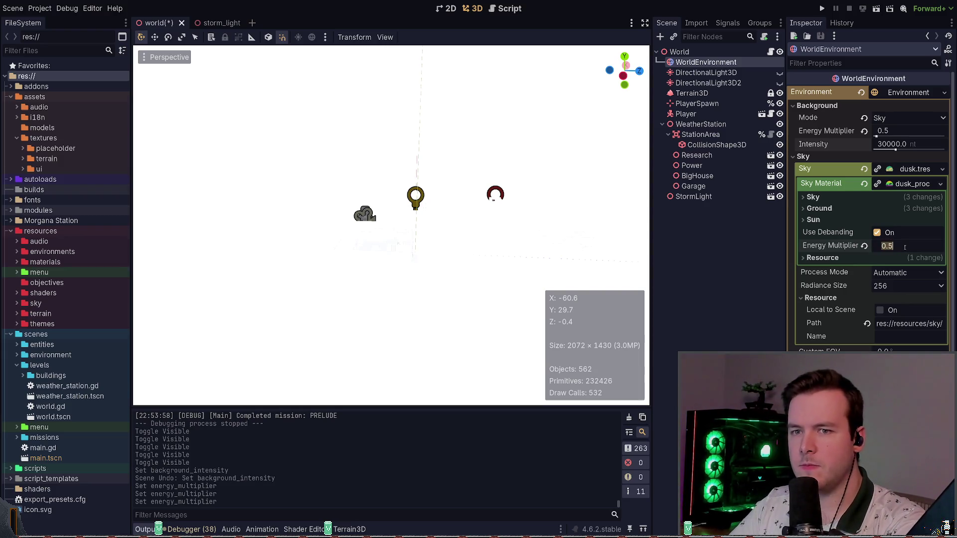
type("0.2")
key("Return")
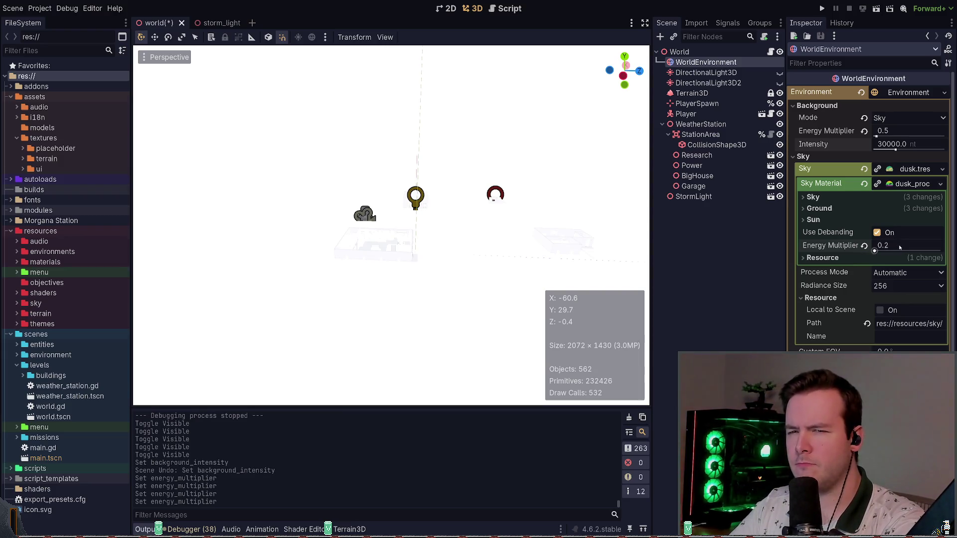
left_click(899, 248)
type("0.1")
key("Return")
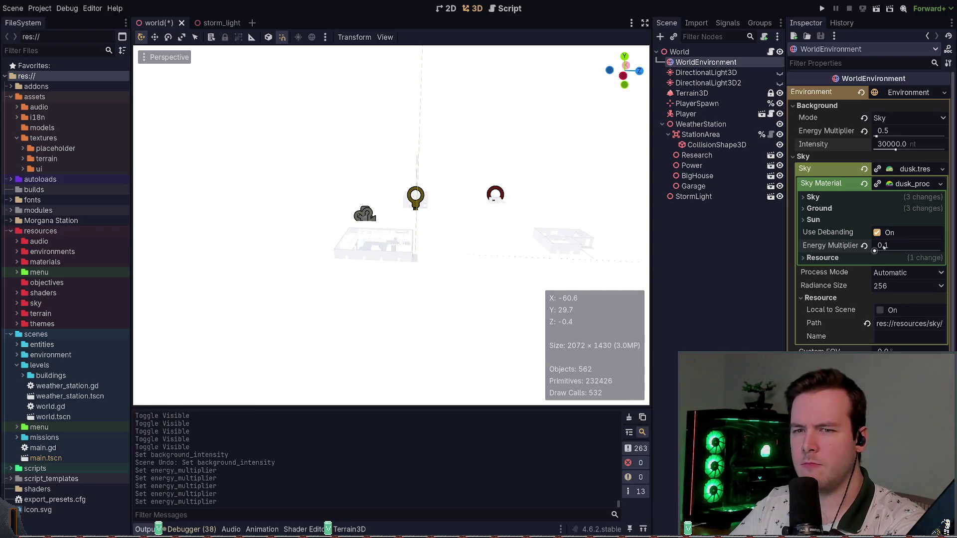
left_click(864, 245)
left_click(841, 200)
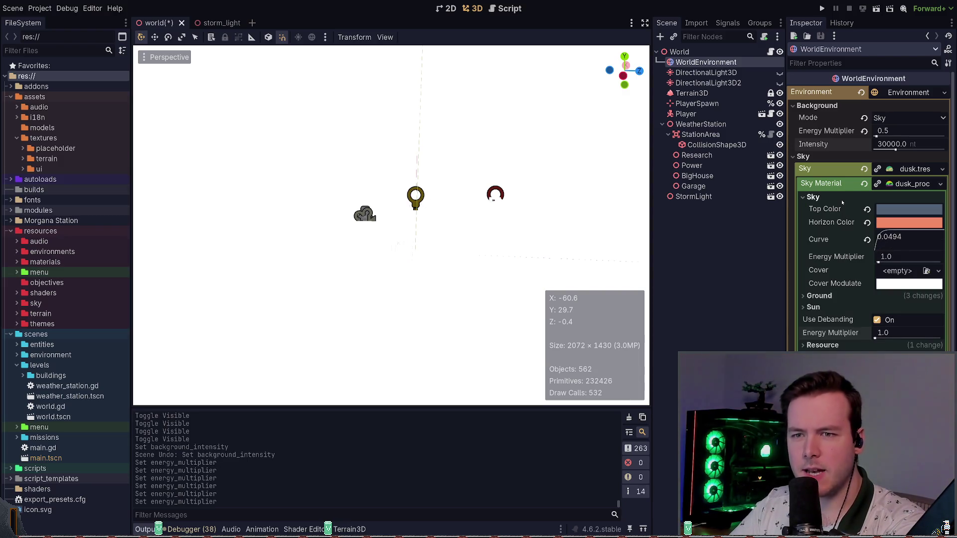
- Drop the sky and ground energy multipliers to 0, restore both to 1.0, and toggle debanding
left_click_drag(876, 256, 869, 257)
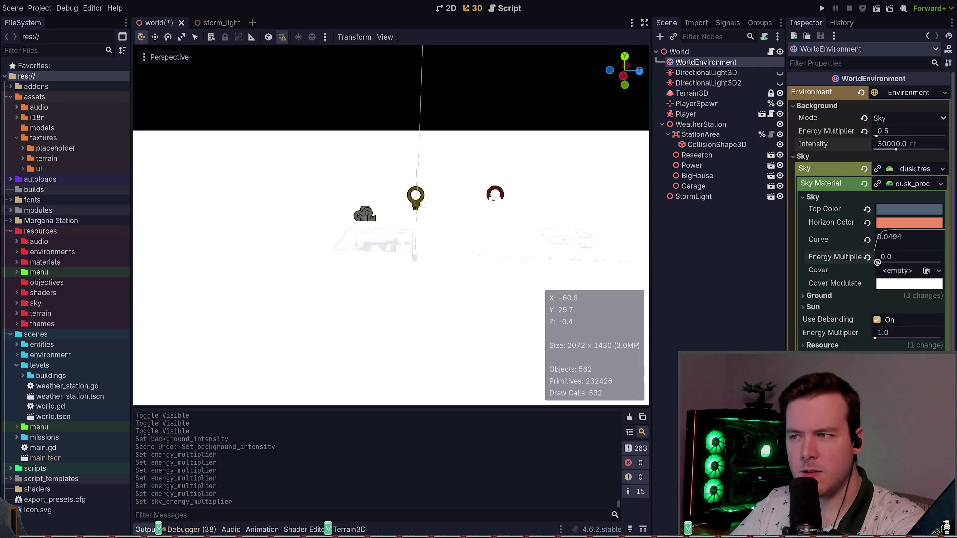
left_click(867, 257)
left_click(819, 296)
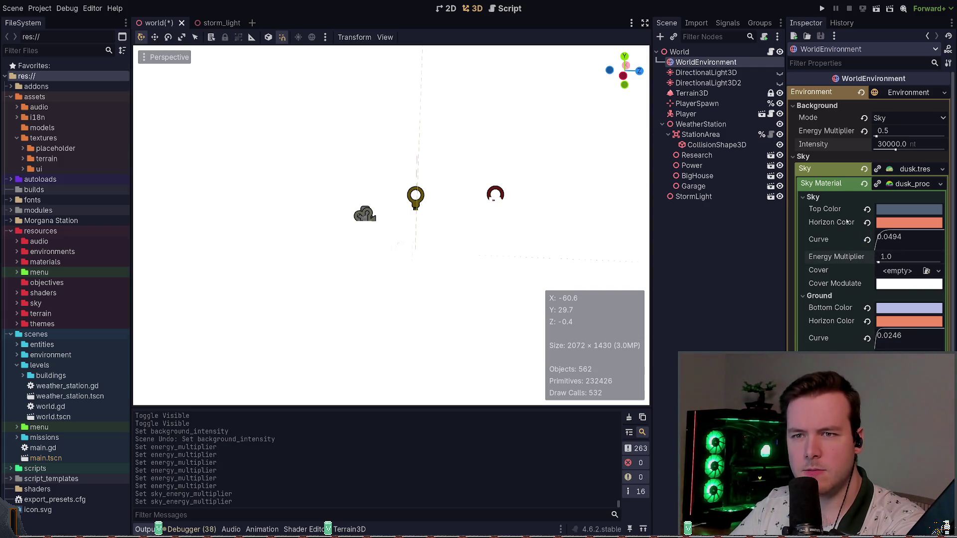
left_click(842, 198)
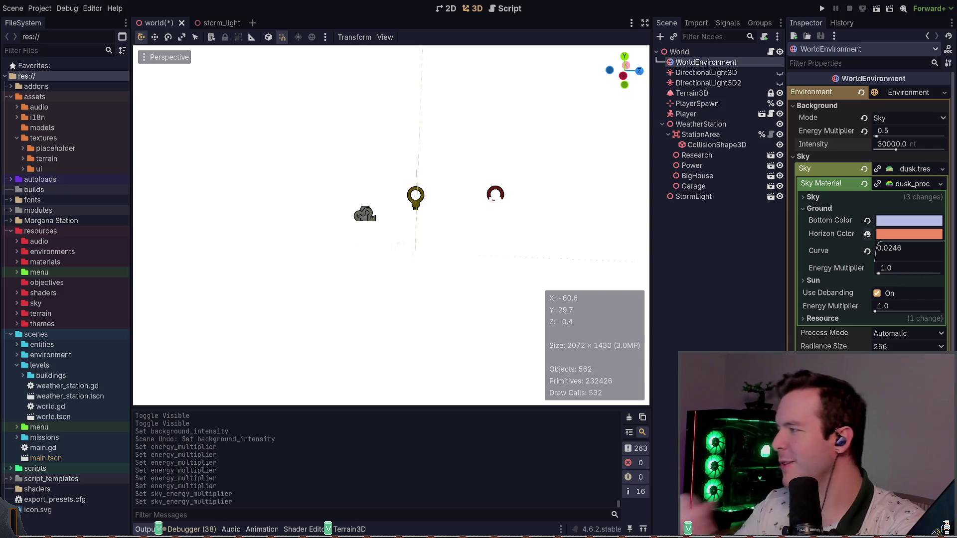
left_click(878, 294)
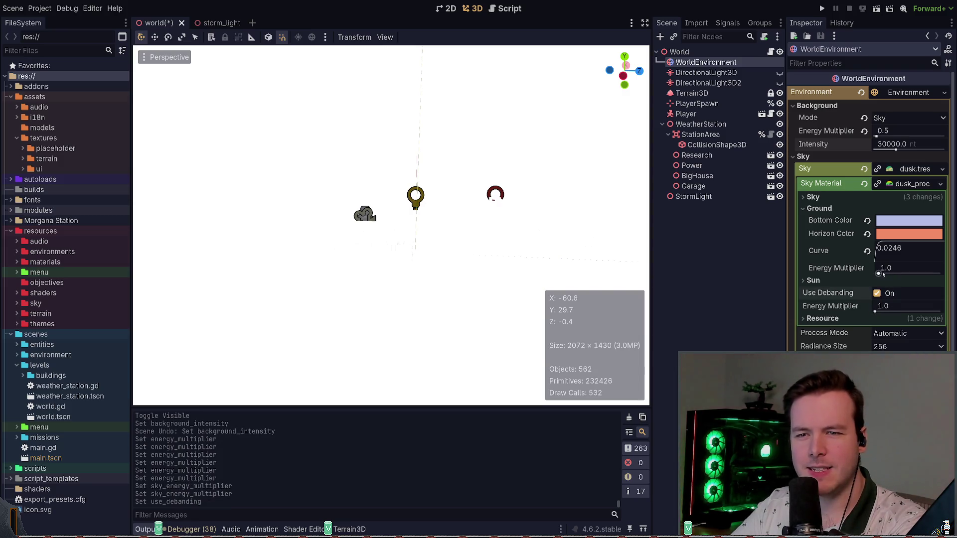
left_click_drag(882, 274, 878, 273)
left_click(867, 268)
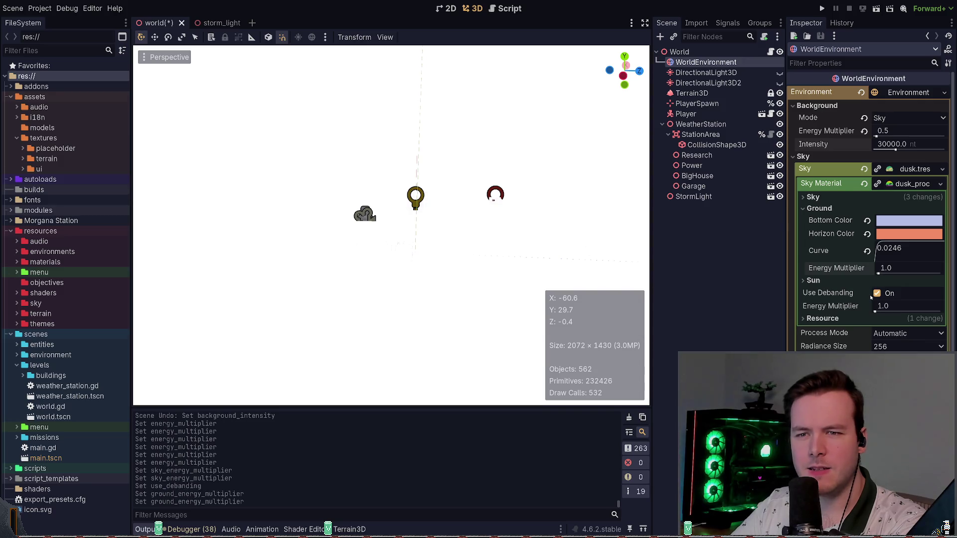
- Try the sky material's overall energy at 0.0 and 0.01, then reset it to 1.0
left_click_drag(883, 312, 874, 312)
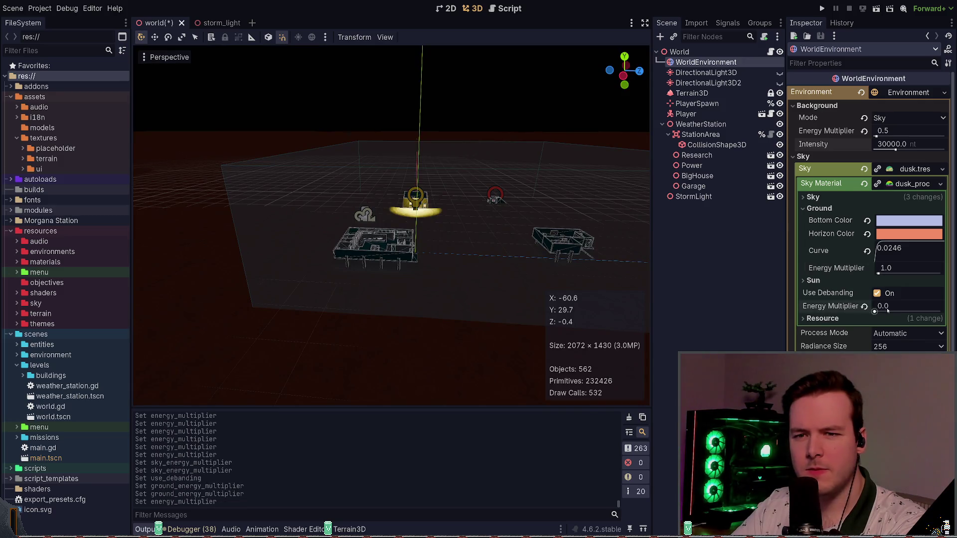
left_click(888, 309)
key("Return")
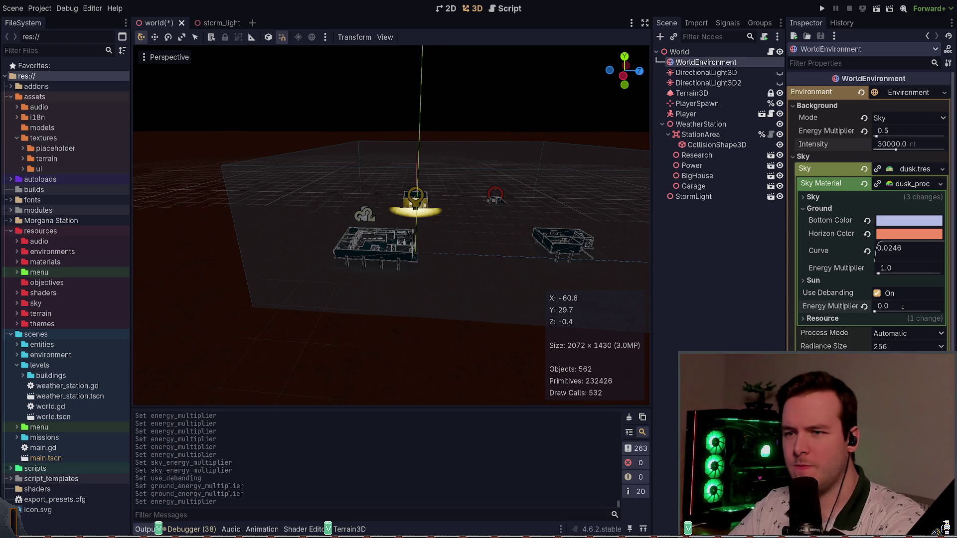
left_click(916, 306)
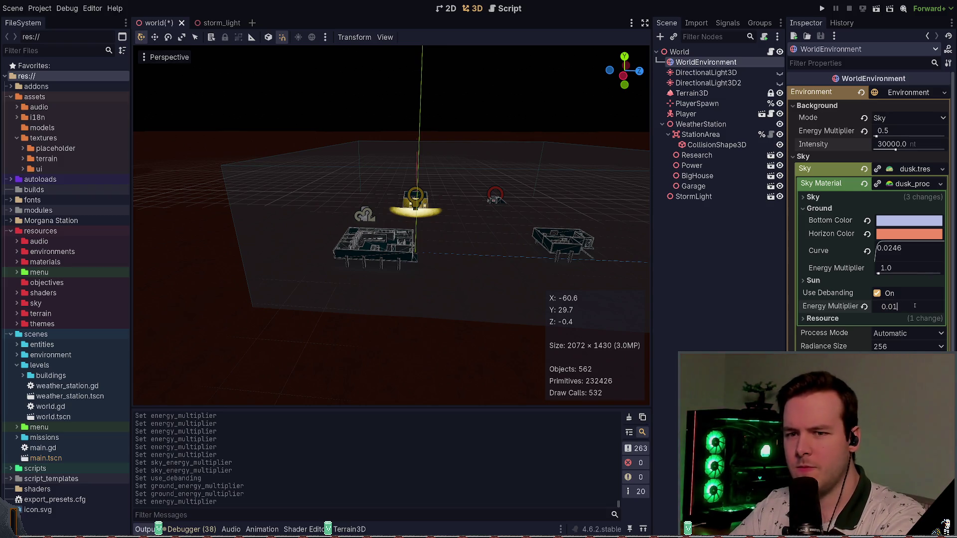
key("Return")
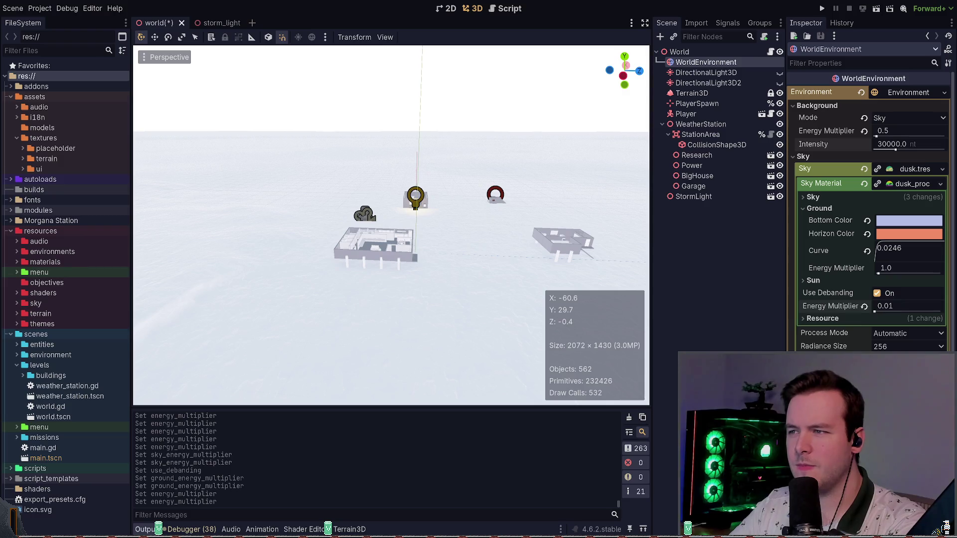
mouse_move(391, 224)
left_mouse_down()
mouse_move(344, 229)
mouse_move(344, 218)
mouse_move(324, 219)
left_mouse_up()
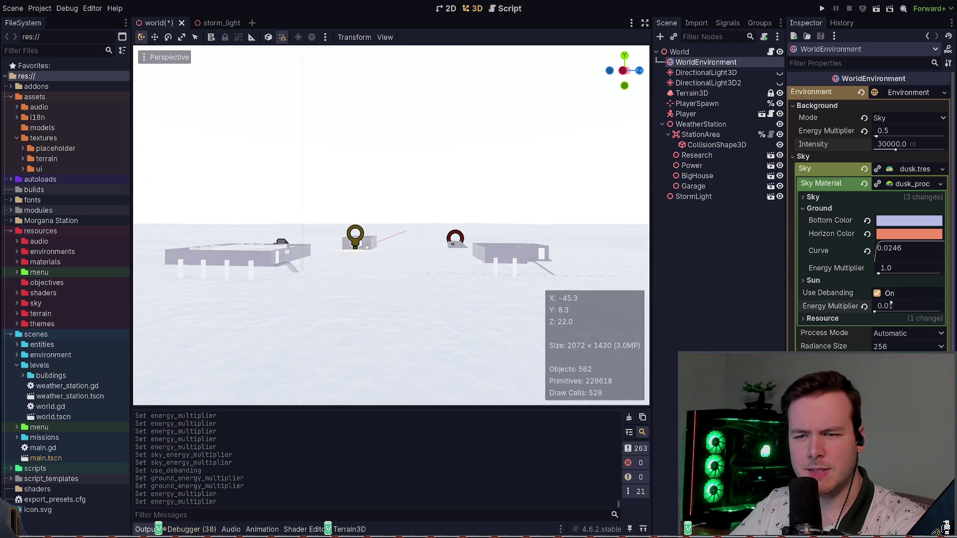
left_click(864, 307)
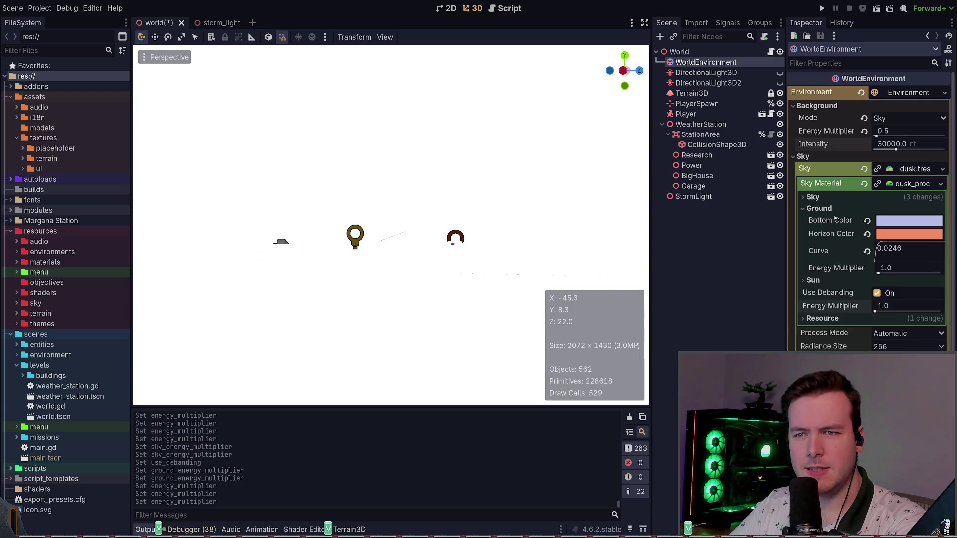
left_click(836, 209)
left_click(813, 220)
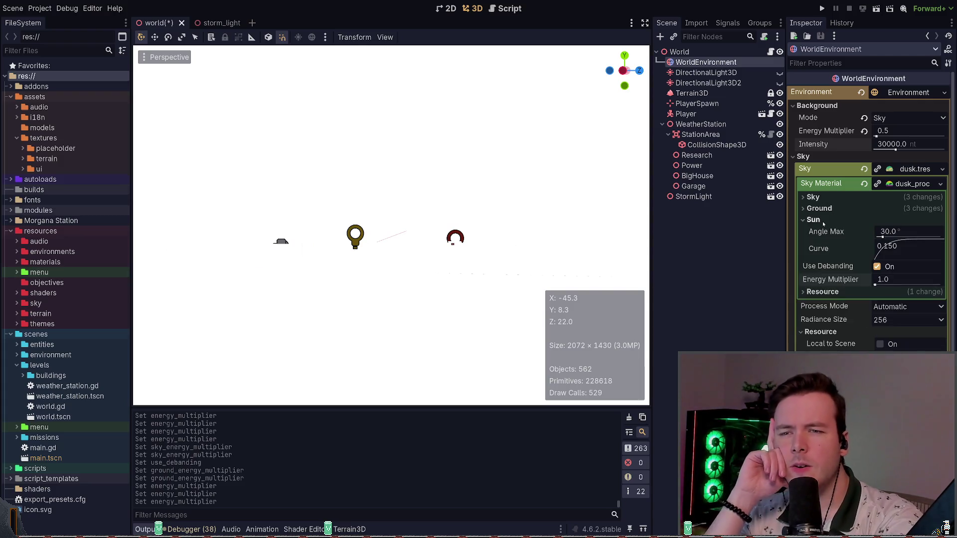
left_click(832, 221)
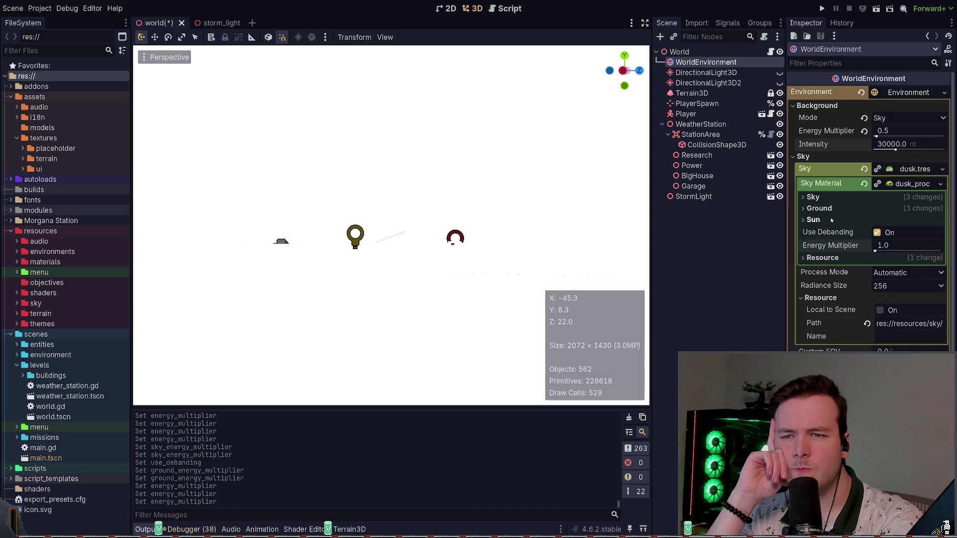
scroll(830, 328, "down", 5)
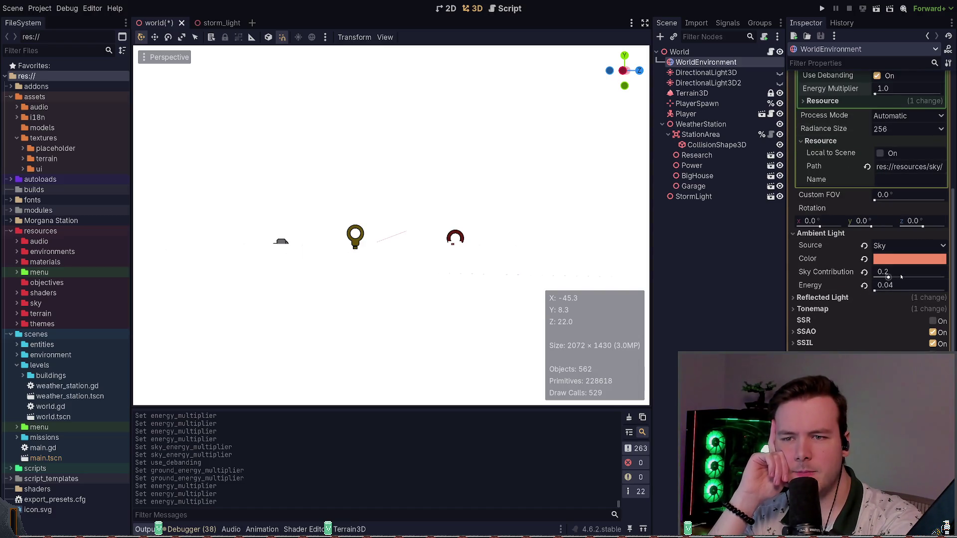
left_click(864, 247)
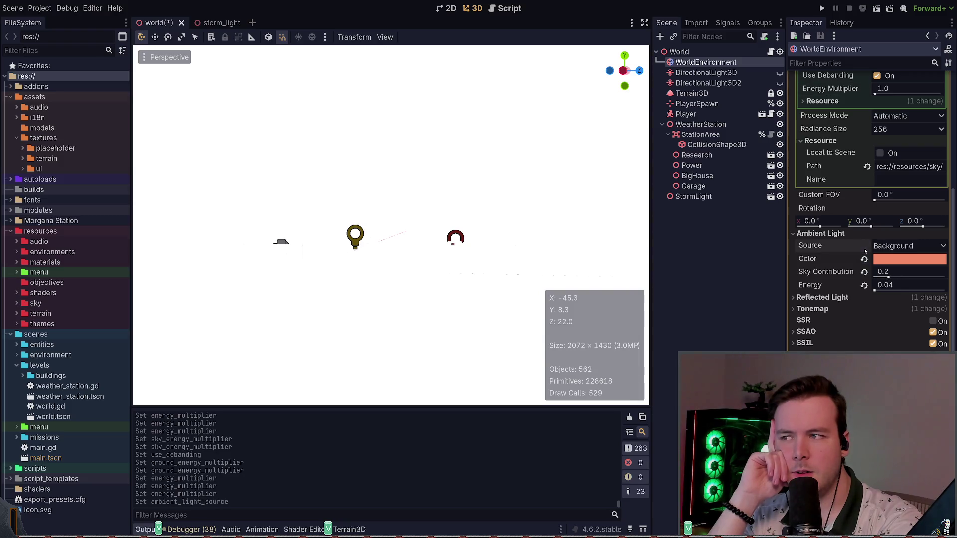
key("ctrl+z")
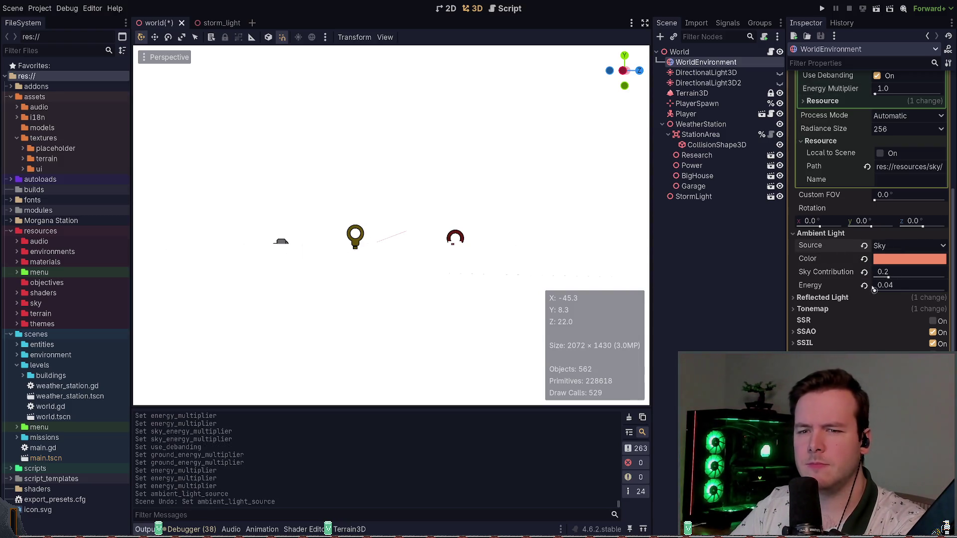
left_click(932, 332)
key("ctrl+z")
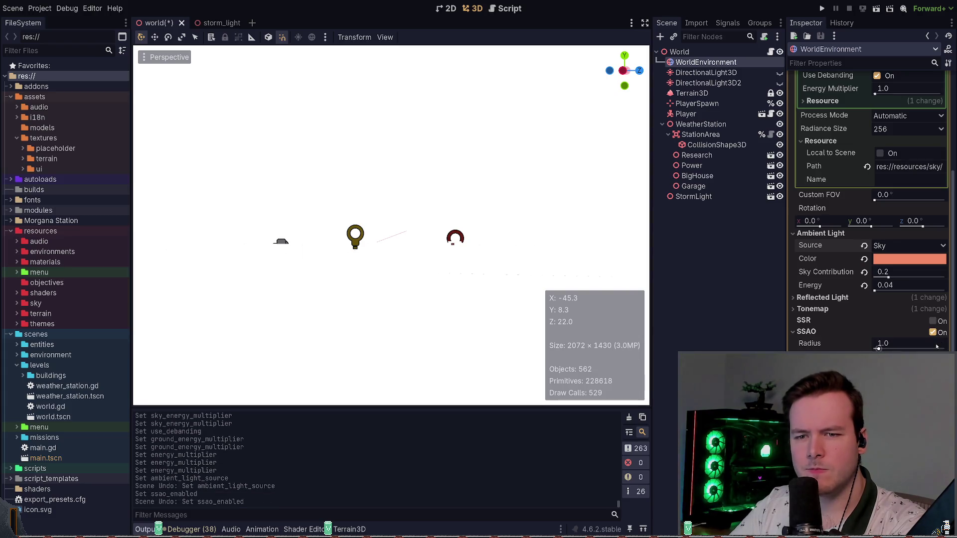
left_click(933, 344)
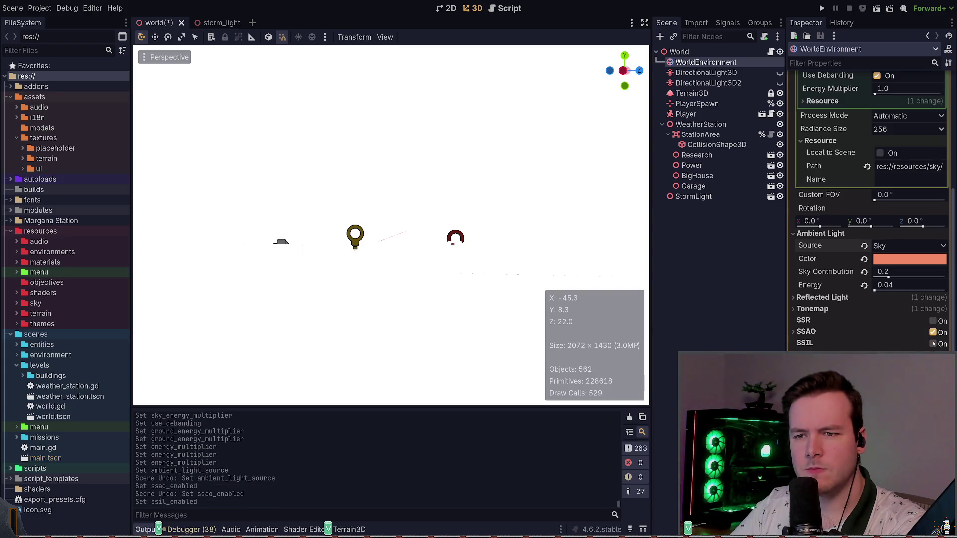
key("ctrl+z")
left_click(858, 310)
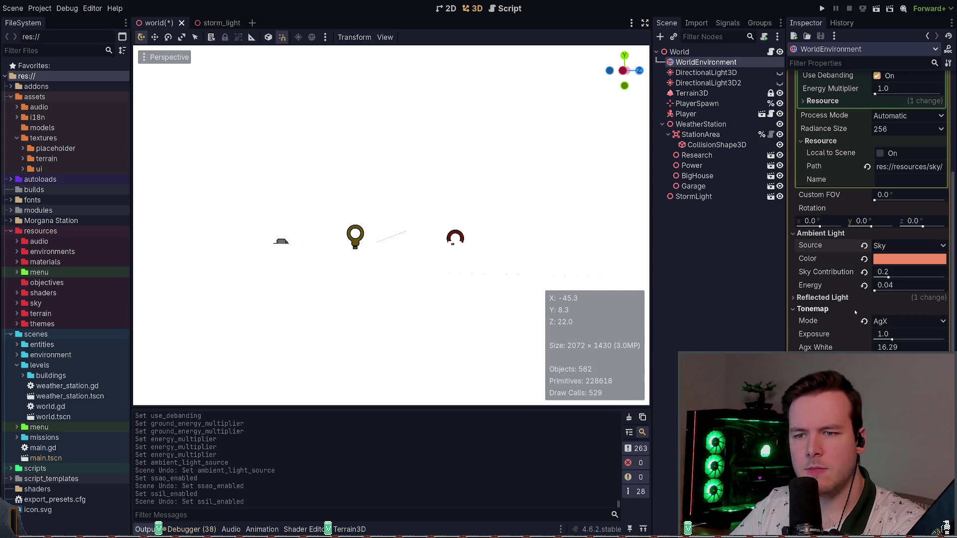
left_click(855, 310)
left_click(831, 344)
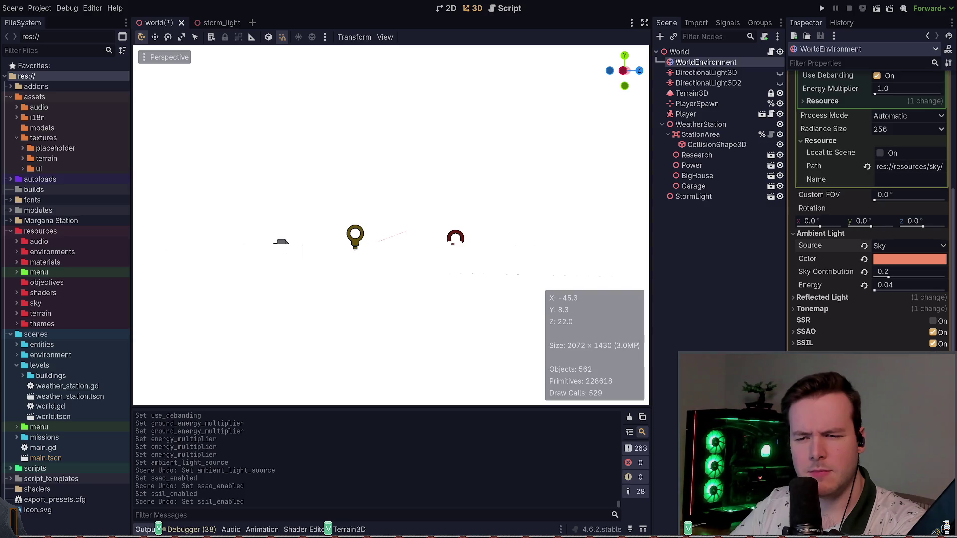
scroll(871, 209, "up", 5)
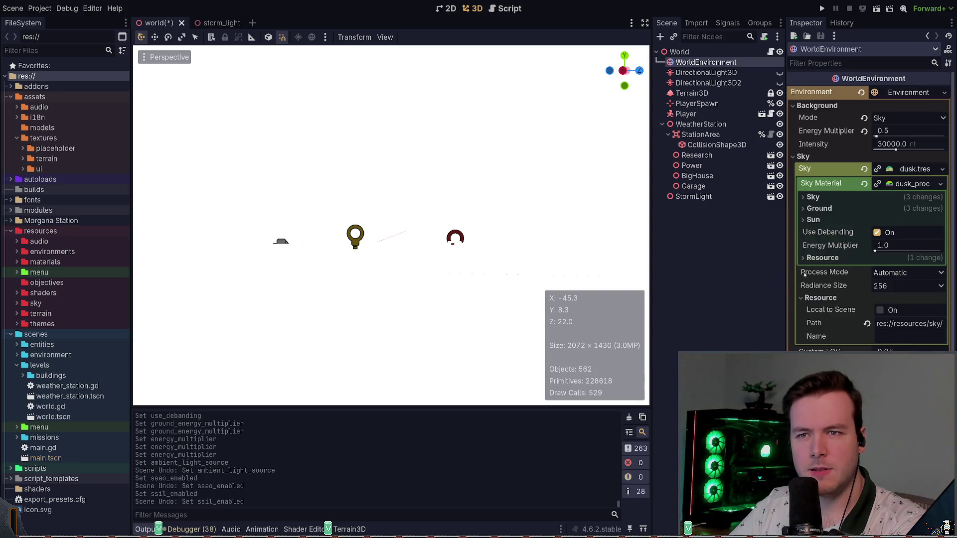
left_click(896, 132)
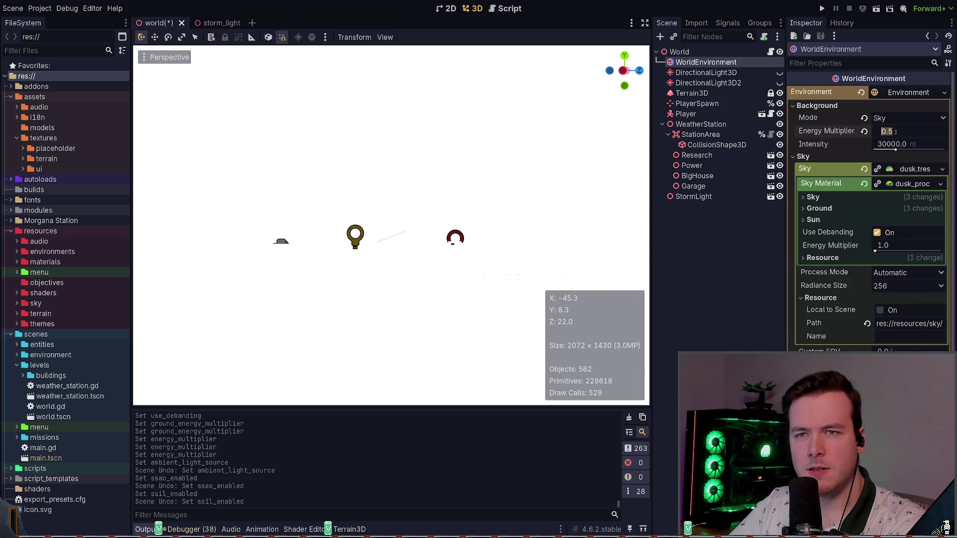
left_click(836, 159)
left_click_drag(880, 135, 878, 135)
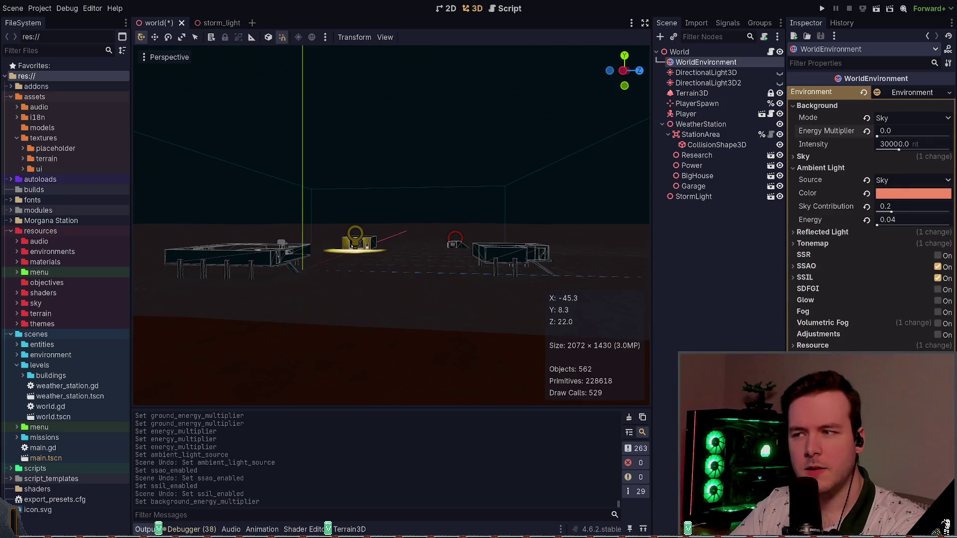
left_click(907, 131)
key("Return")
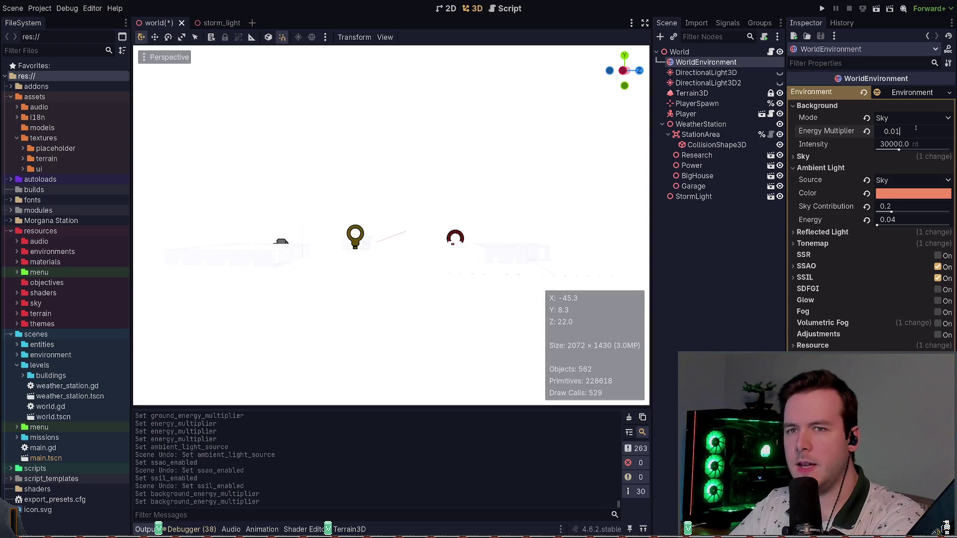
key("Return")
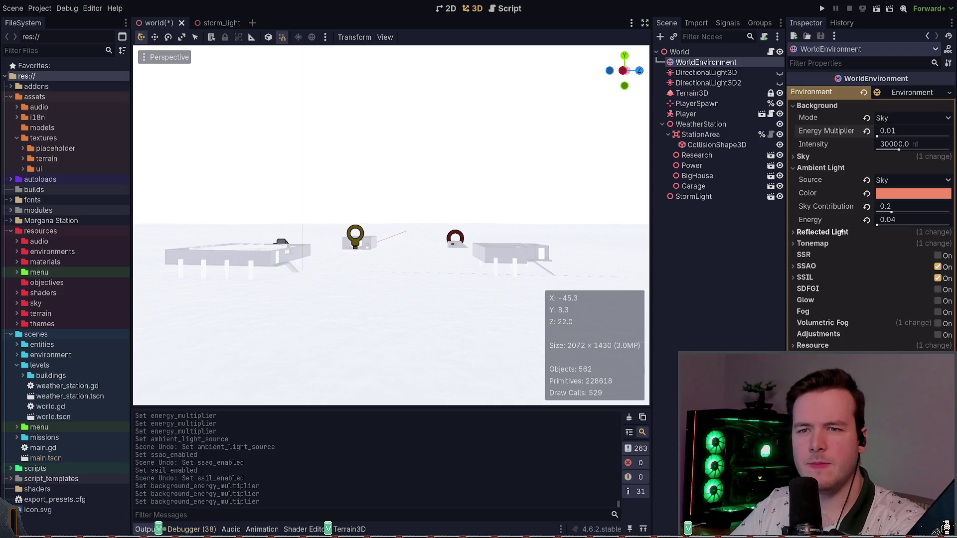
key("ctrl+z")
key("ctrl+z")
key("ctrl+z")
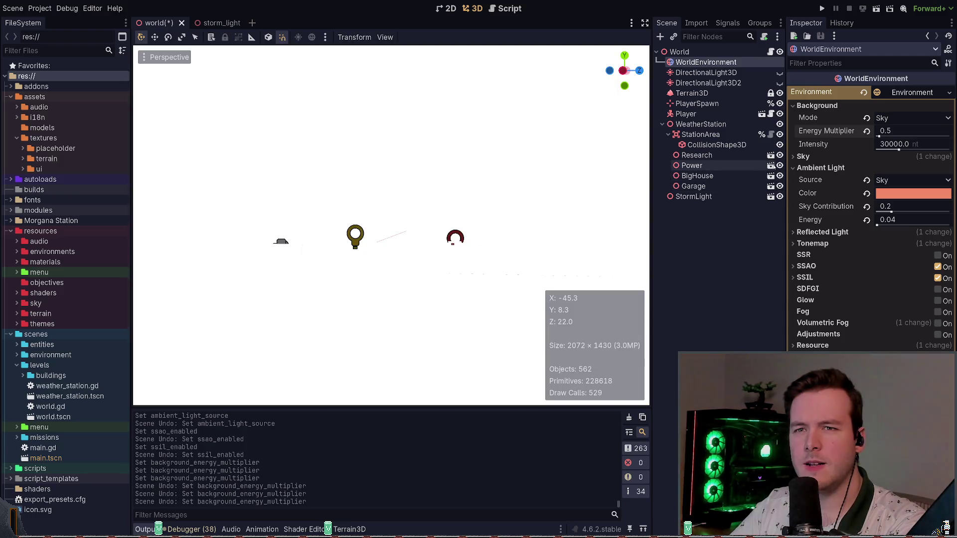
key("ctrl+z")
key("ctrl+z")
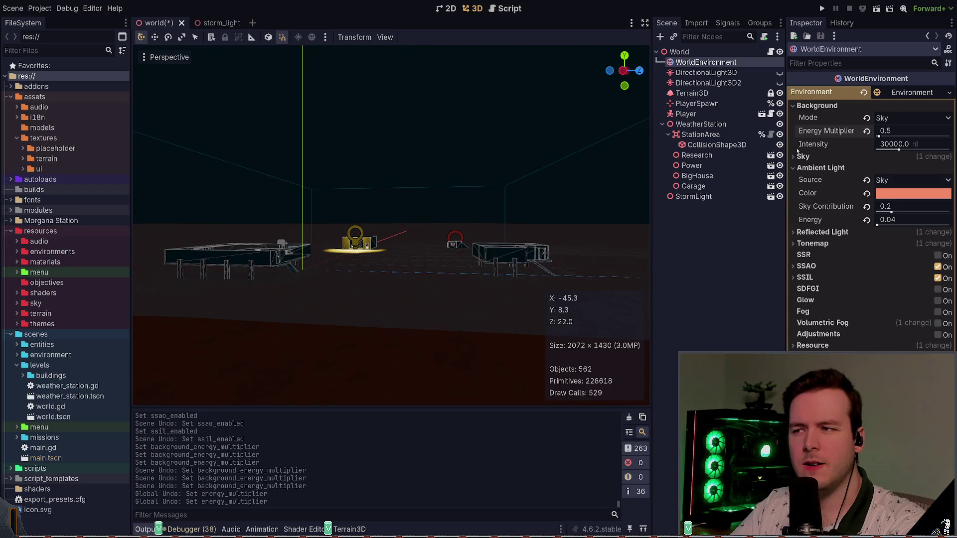
key("ctrl+z")
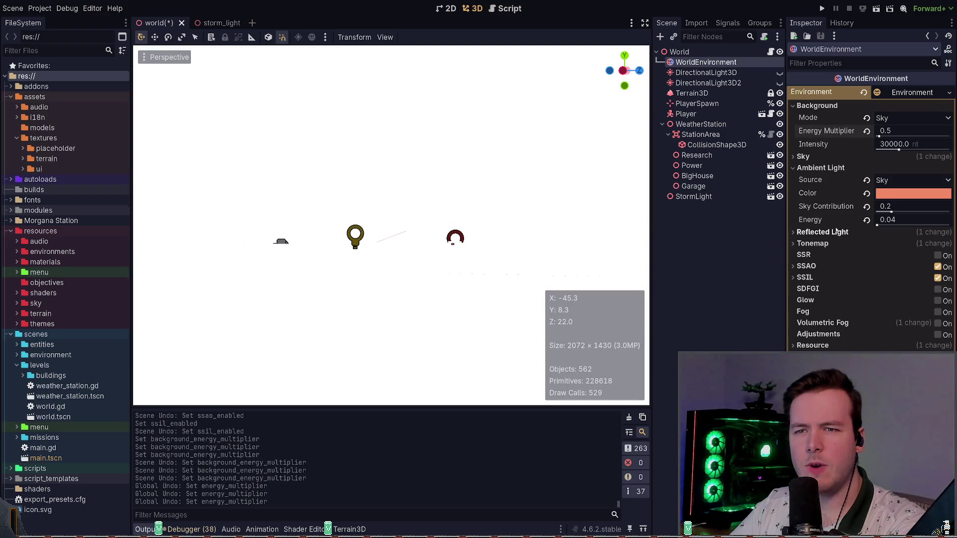
- Try resetting ambient light energy and switching Reflected Light to Background, undoing both changes
left_click(867, 220)
key("ctrl+z")
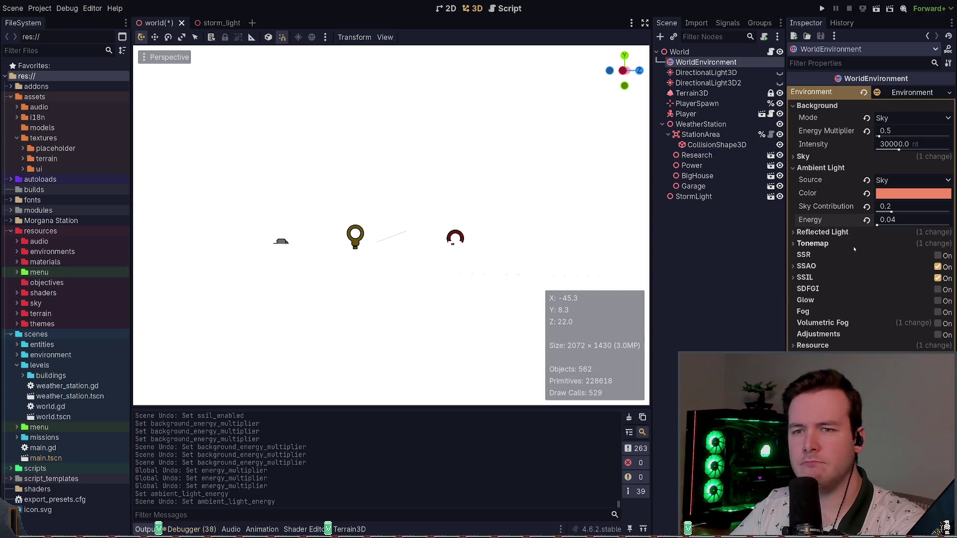
left_click(847, 232)
left_click(913, 244)
left_click(898, 257)
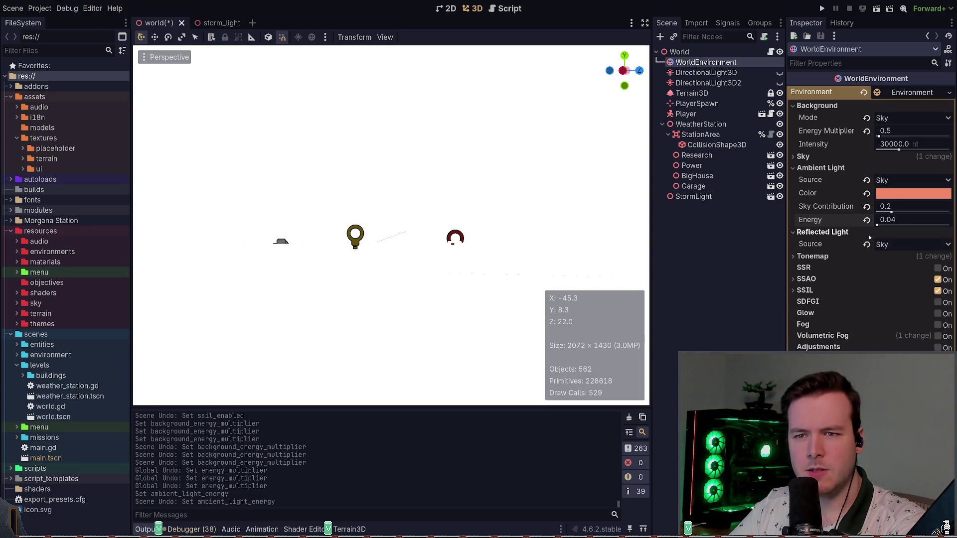
key("ctrl+z")
- Lower the tonemap AgX White value, then revert it to its 16.29 default
left_click(812, 256)
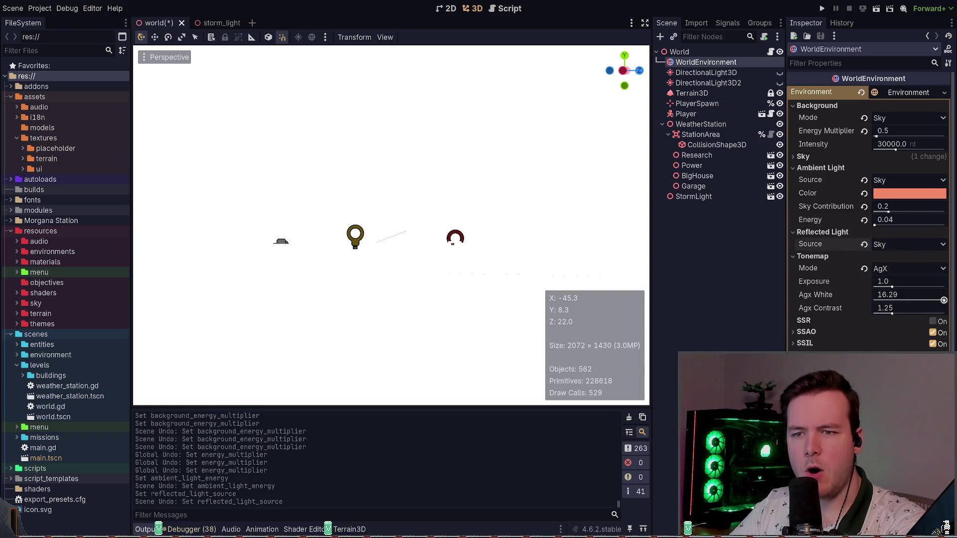
left_click_drag(943, 300, 896, 300)
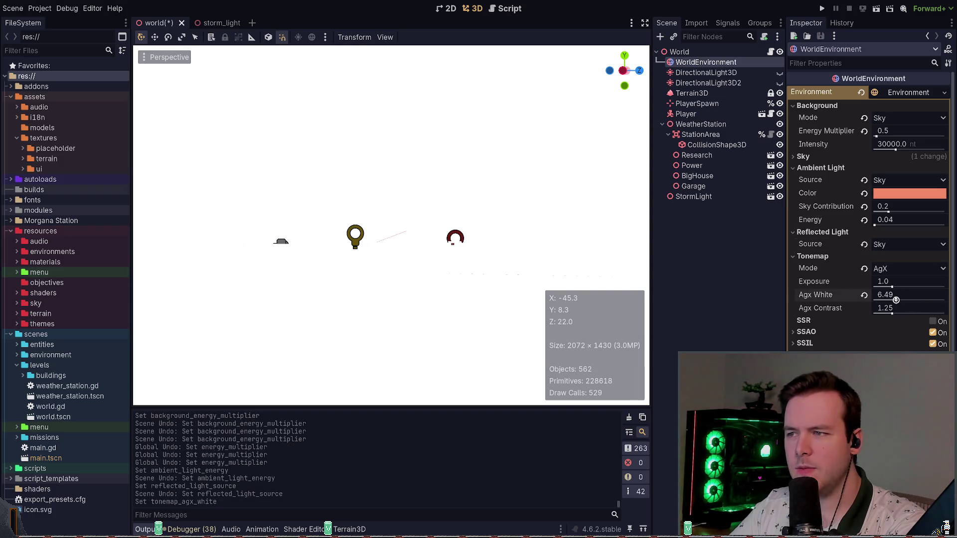
left_click(865, 296)
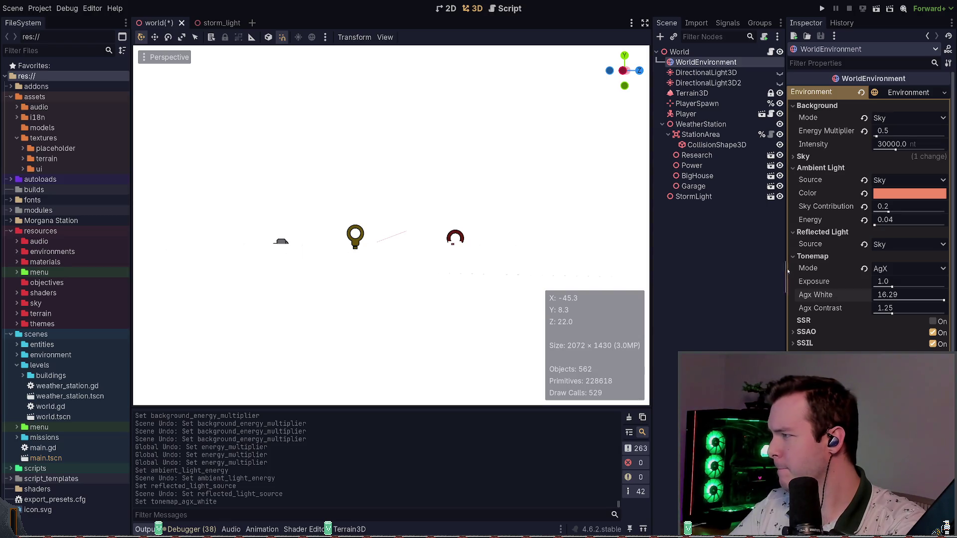
- Undo the lighting edits so DirectionalLight3D shows and DirectionalLight3D2 stays hidden, then save
left_click(728, 223)
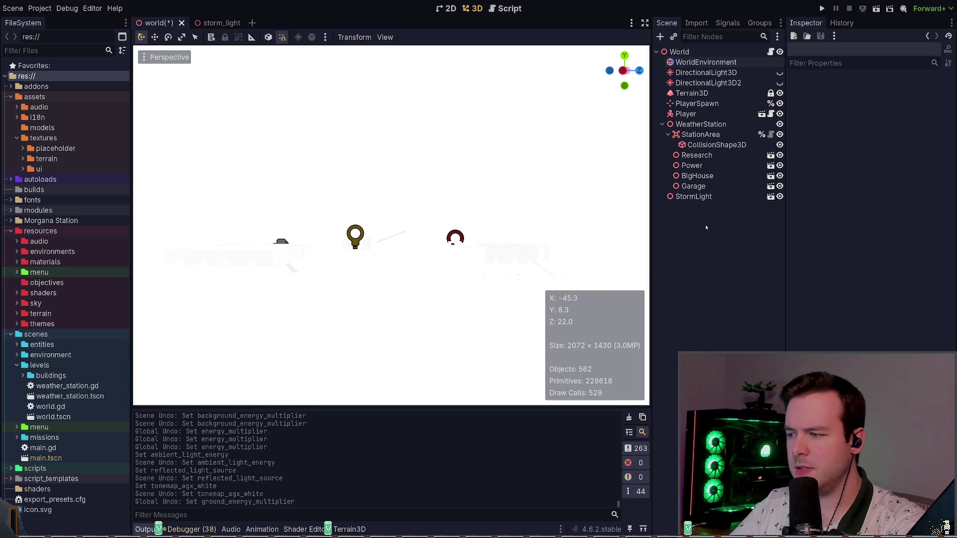
key("ctrl+z")
key("ctrl+z")
key("ctrl+z")
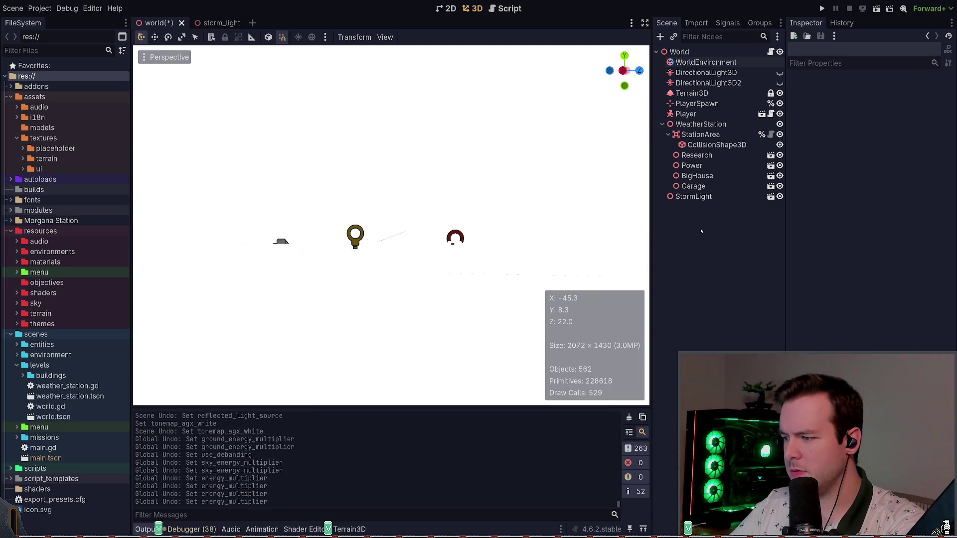
key("ctrl+z")
key("ctrl+z")
key("ctrl+z")
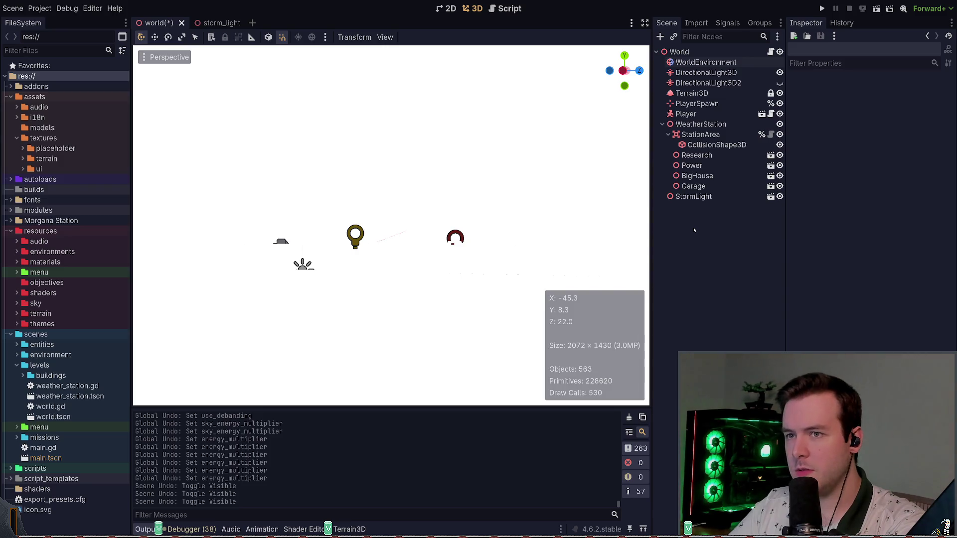
key("ctrl+z")
key("ctrl+shift+z")
key("ctrl+shift+z")
key("ctrl+z")
key("ctrl+z")
key("ctrl+z")
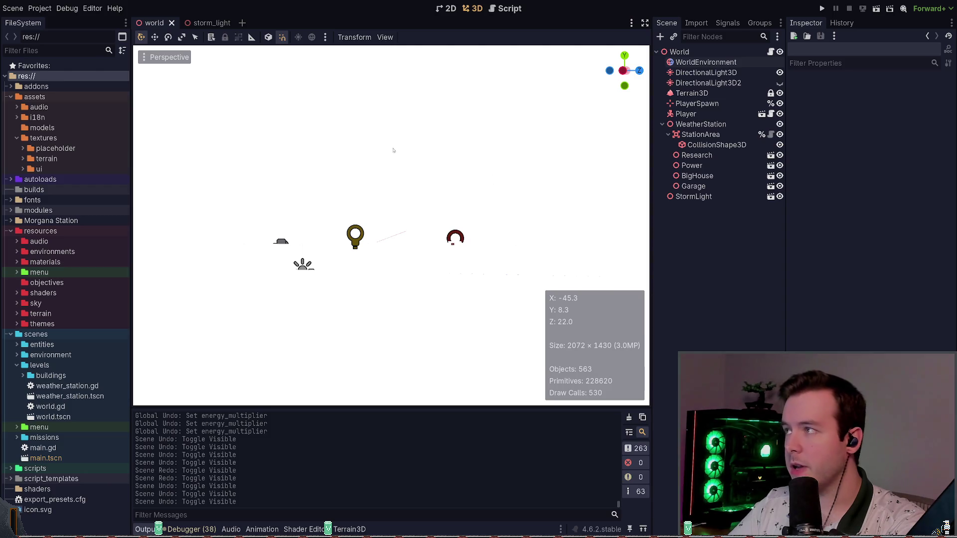
key("ctrl+s")
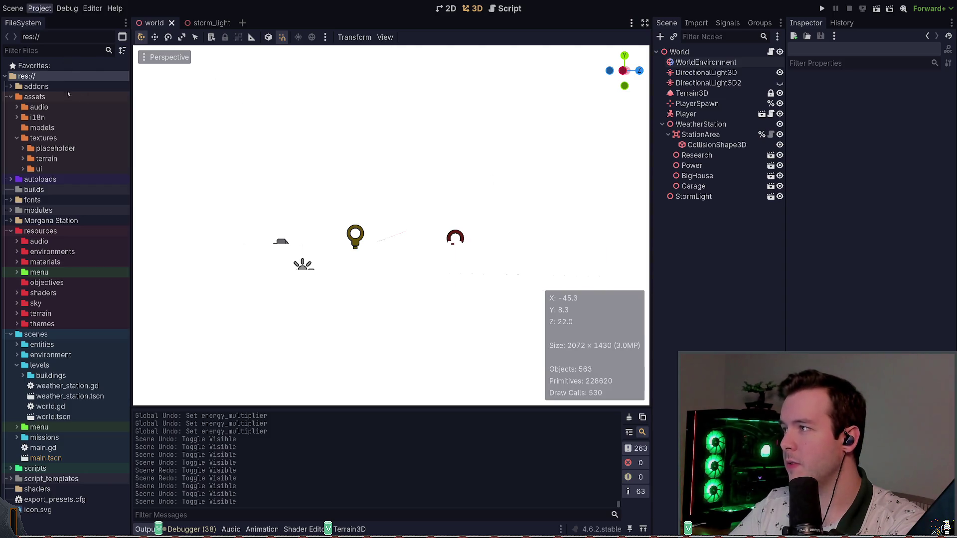
- Uncheck Use Physical Light Units under Rendering > Lights and Shadows, then save and restart
left_click(61, 25)
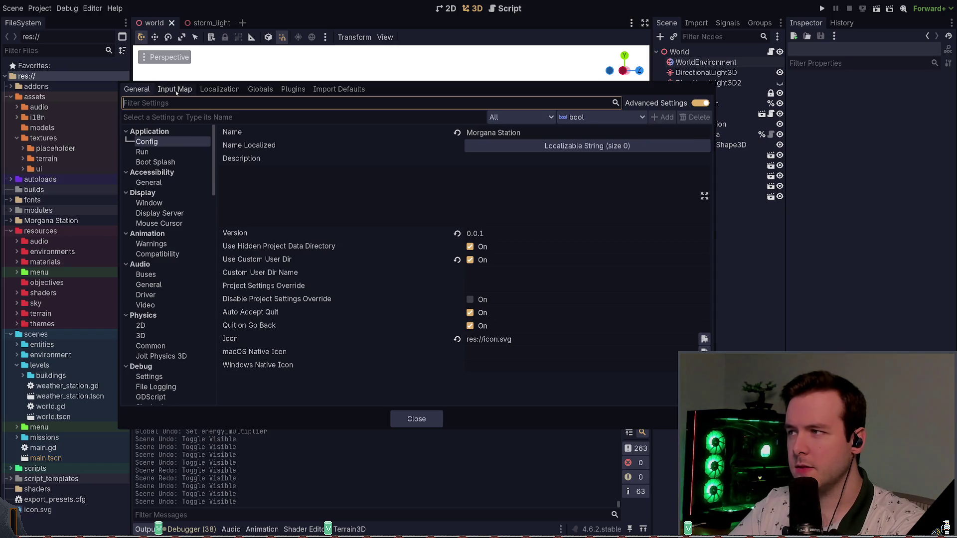
scroll(188, 229, "down", 5)
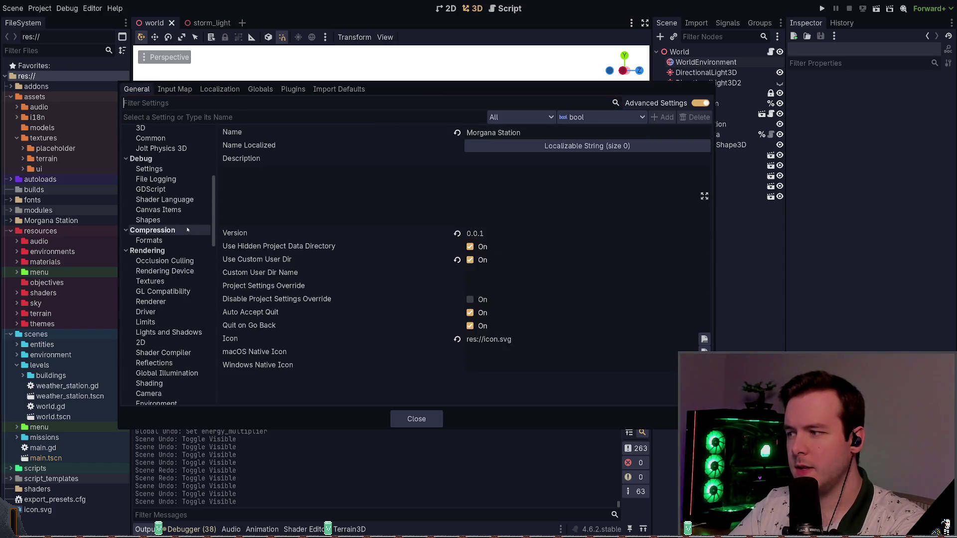
left_click(190, 333)
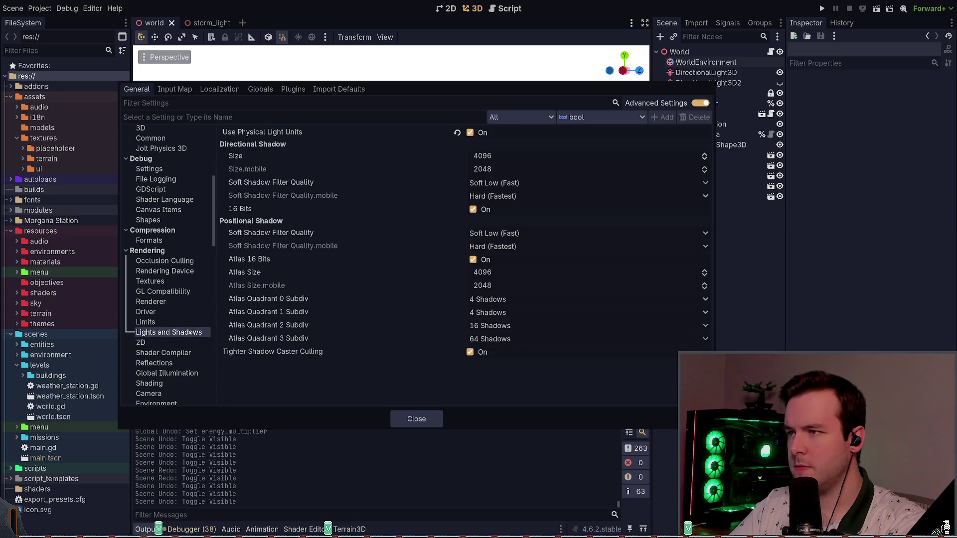
left_click(470, 132)
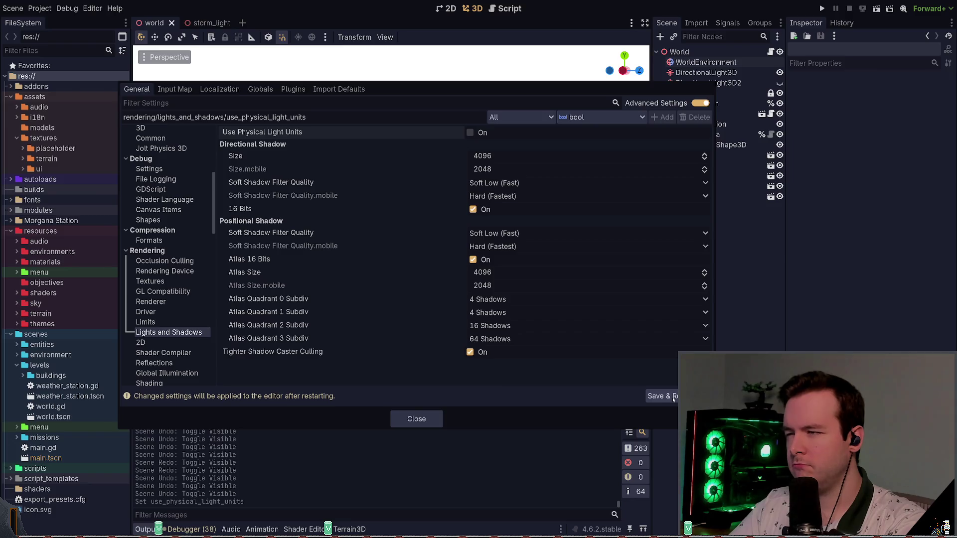
left_click(673, 397)
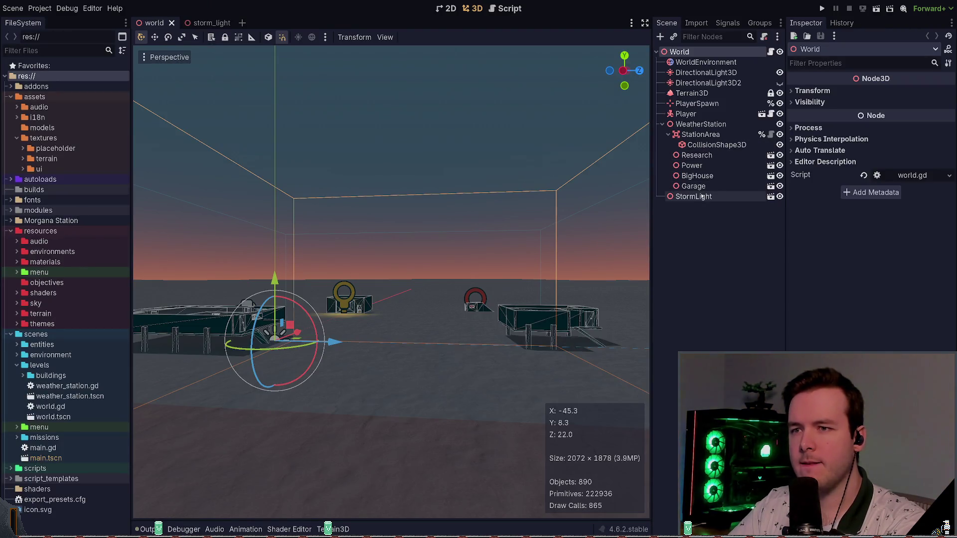
- Open the storm_light scene and try Unshaded shading on the pole cylinder's material
left_click(723, 196)
left_click(209, 23)
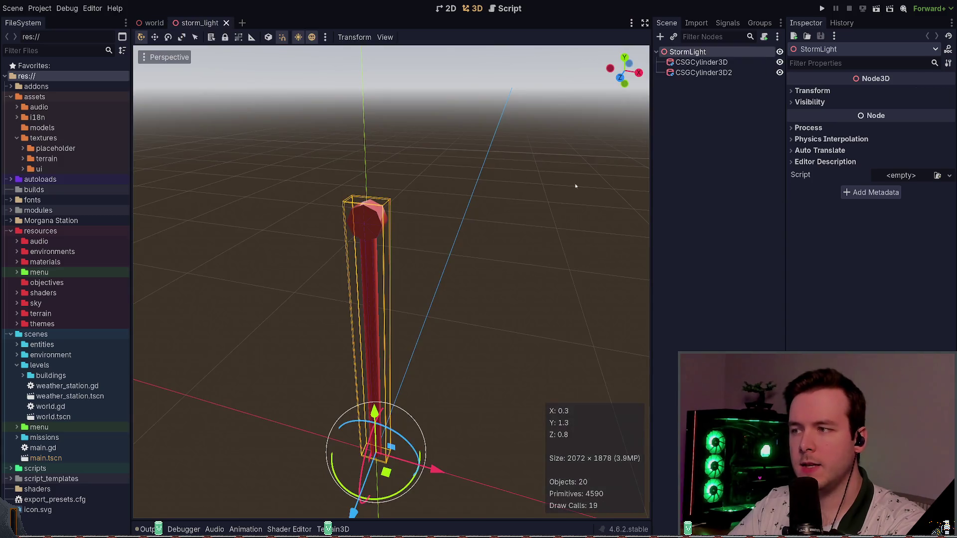
left_click(712, 62)
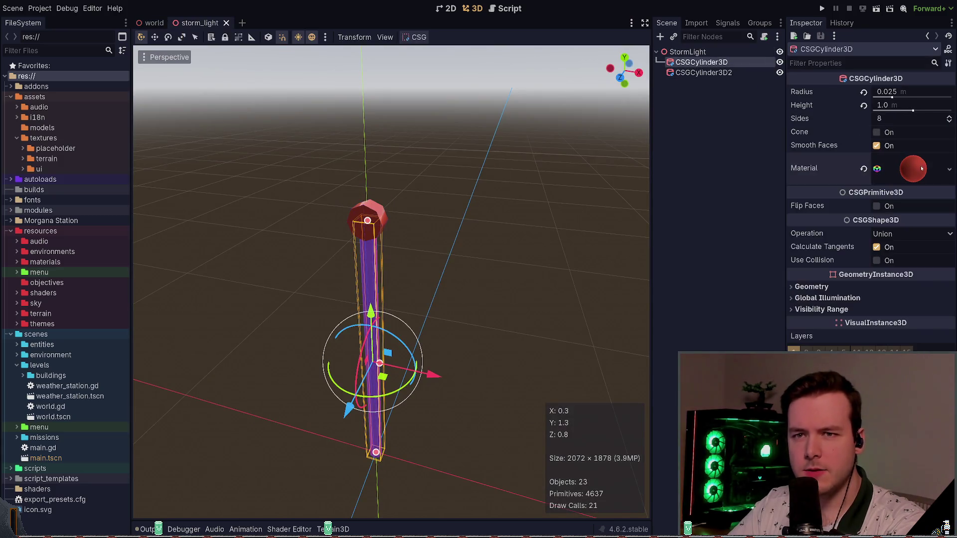
left_click(811, 280)
left_click(903, 292)
left_click(897, 307)
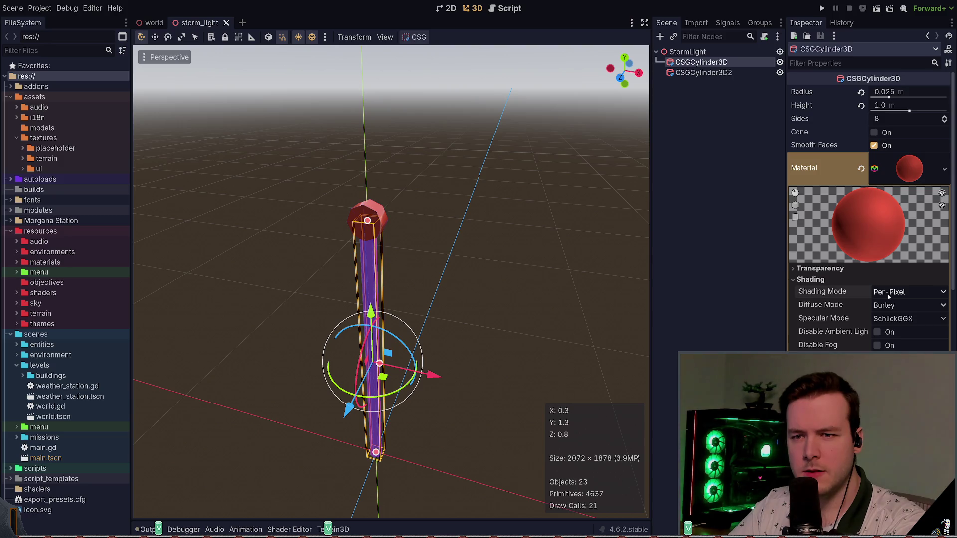
left_click(679, 227)
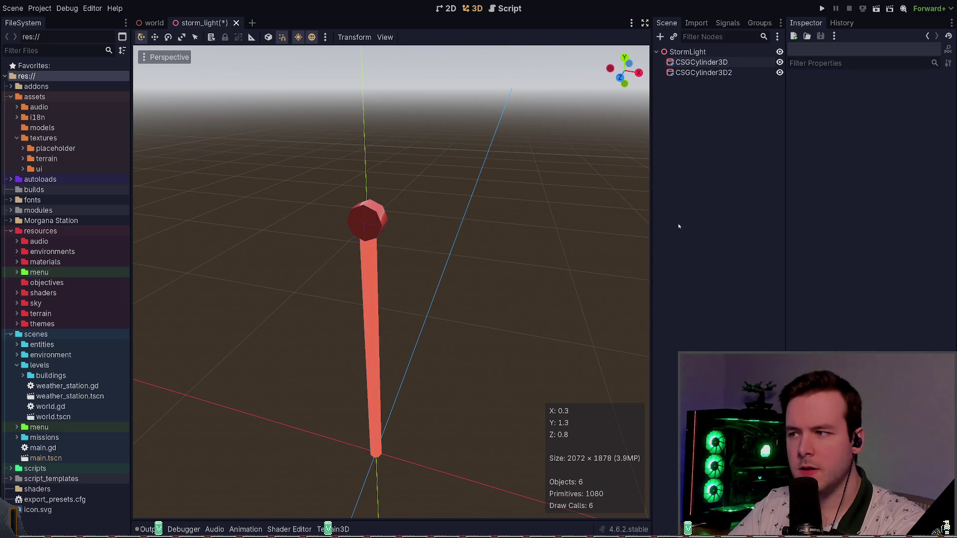
key("ctrl+s")
- Enable Rim lighting (Rim 1.0, Tint 0.5) on the lamp cap cylinder's material
left_click(708, 62)
left_click(724, 73)
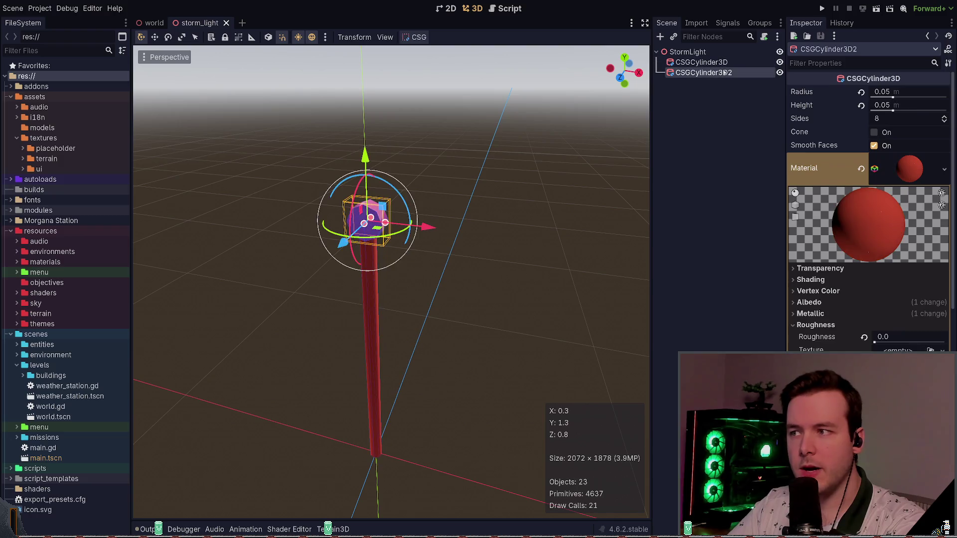
scroll(894, 263, "down", 3)
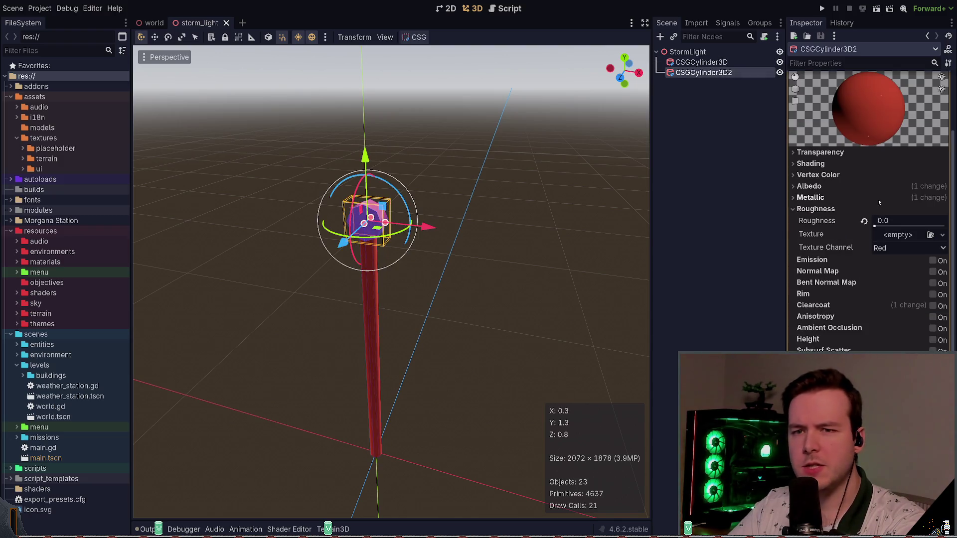
scroll(867, 194, "up", 3)
left_click(701, 62)
left_click(704, 72)
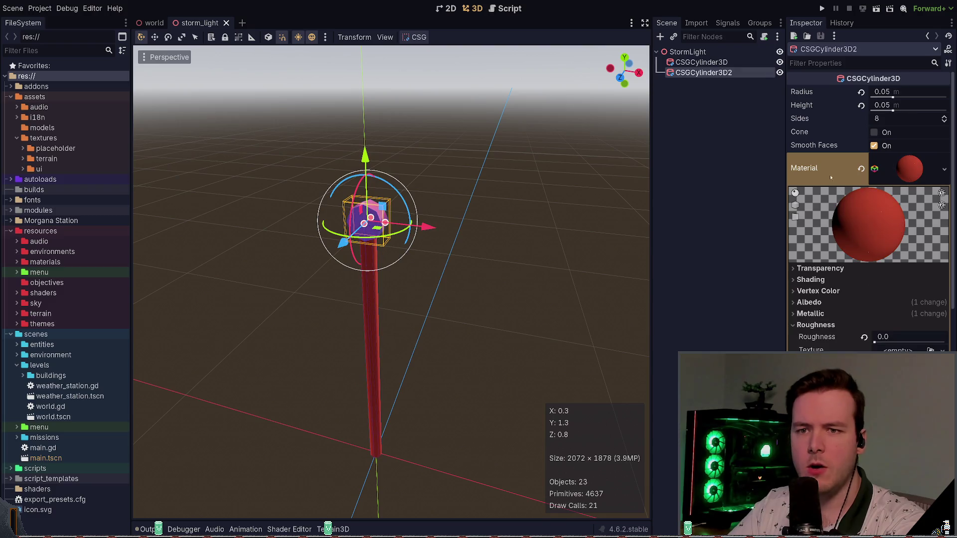
scroll(894, 260, "down", 5)
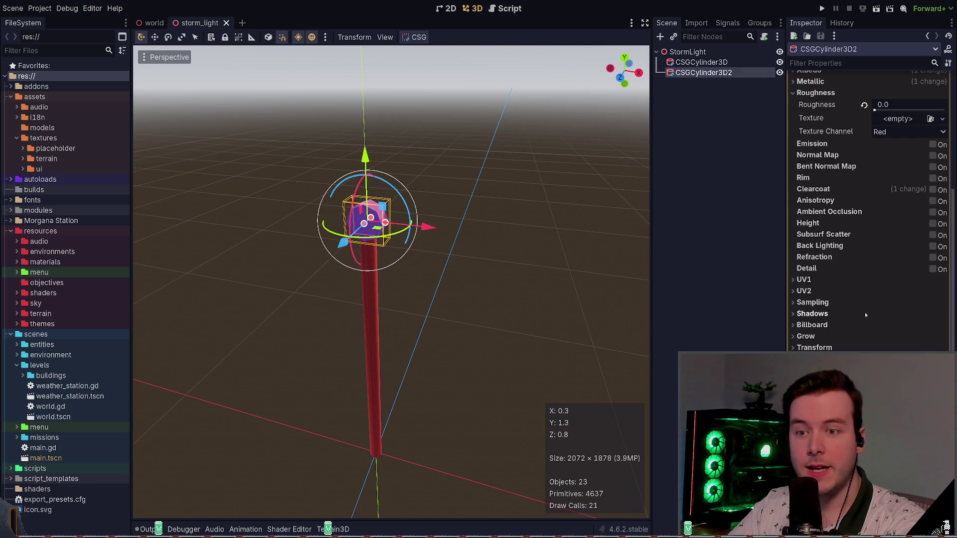
left_click(933, 178)
left_click(731, 188)
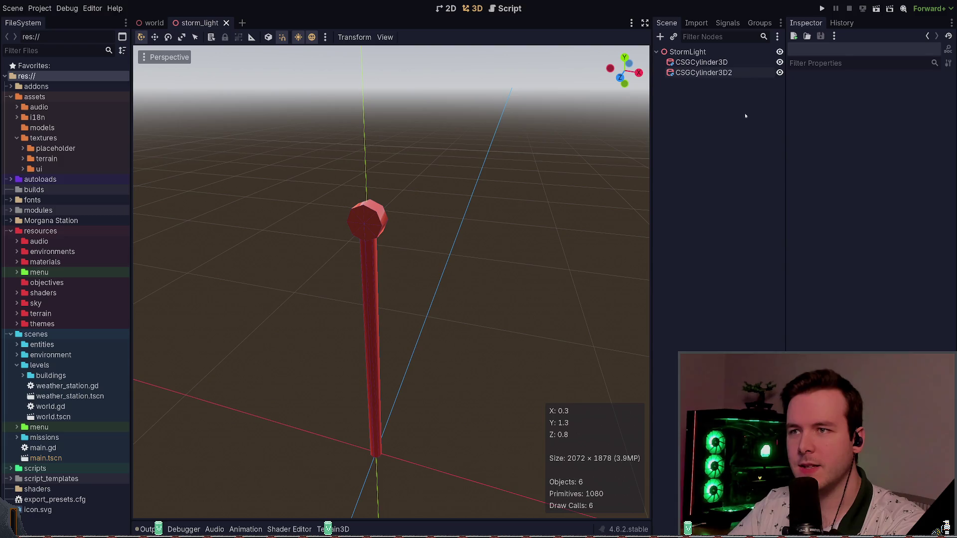
- Recheck the cap and pole cylinders, save storm_light, and return to the world scene
left_click(737, 74)
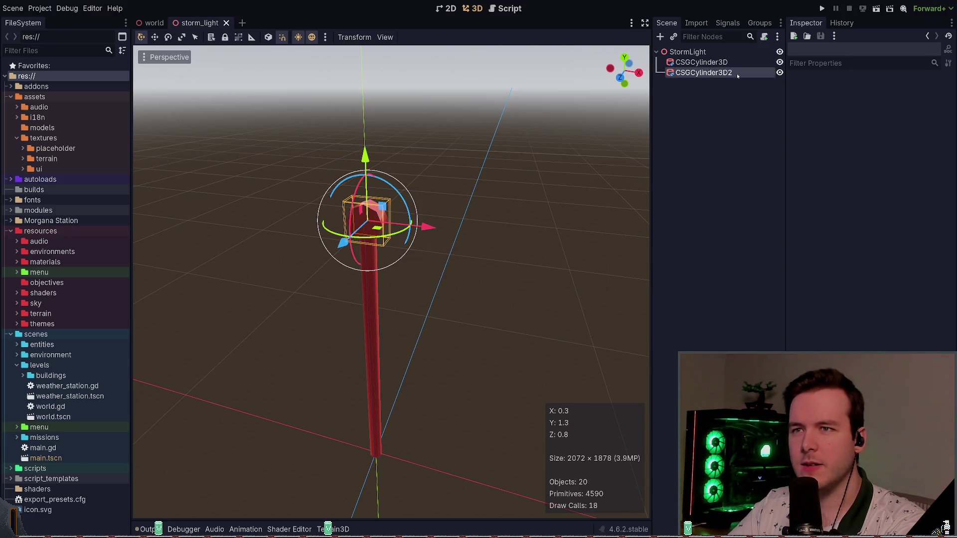
left_click(737, 64)
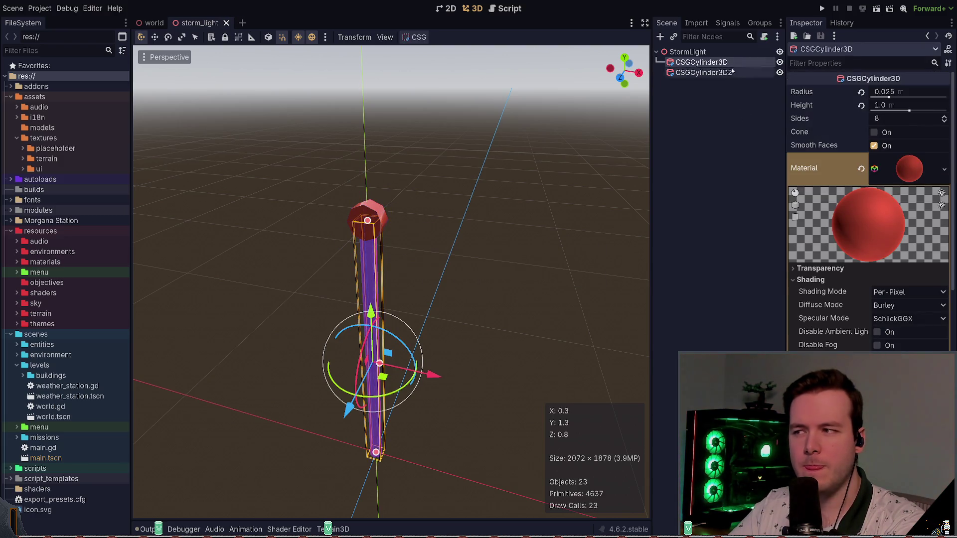
left_click(717, 76)
key("ctrl+s")
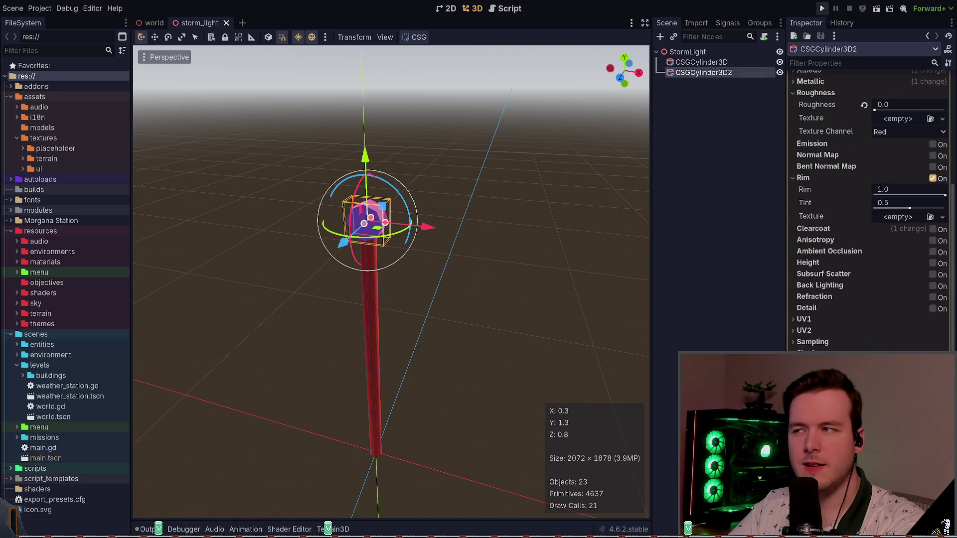
left_click(159, 29)
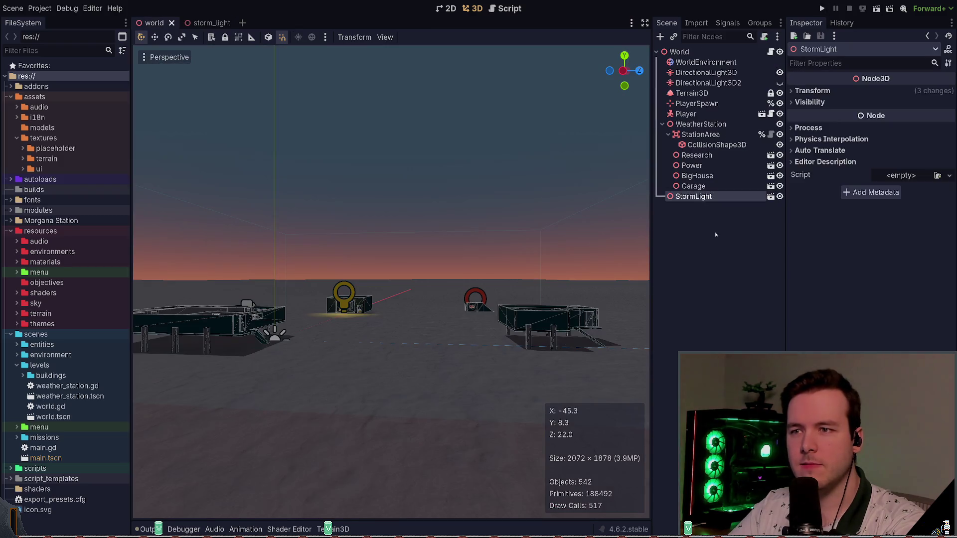
- Lower the StormLight instance to Y -0.1 onto the snow and save the world scene
left_click(694, 197)
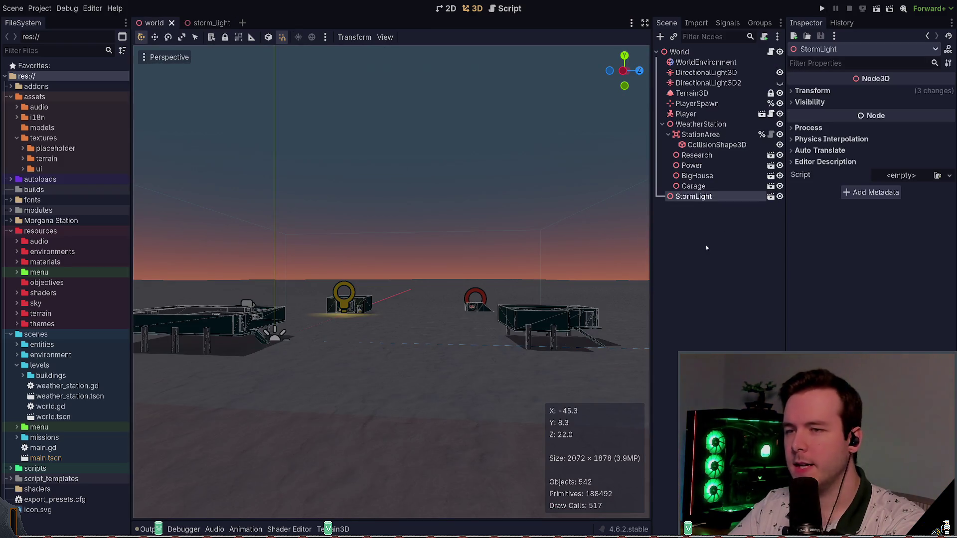
left_click(813, 90)
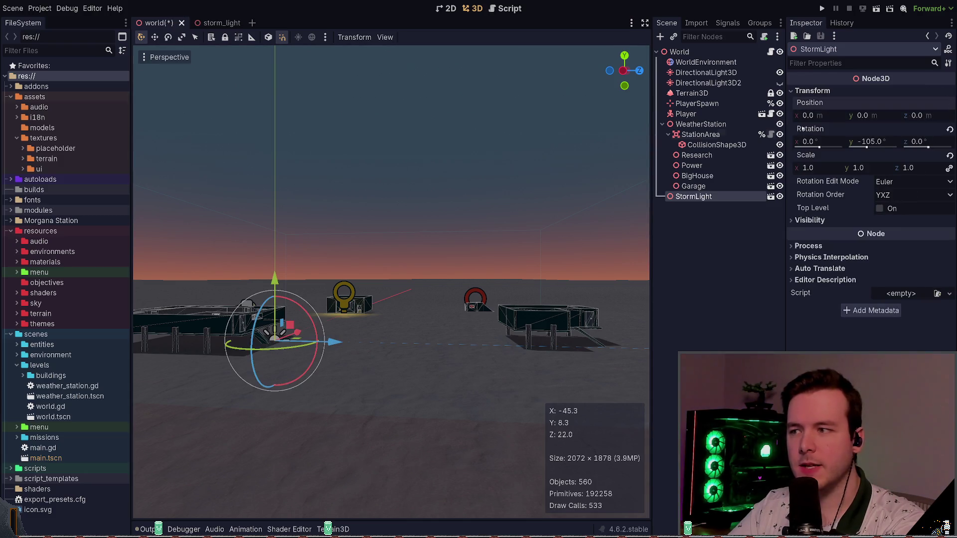
key("f")
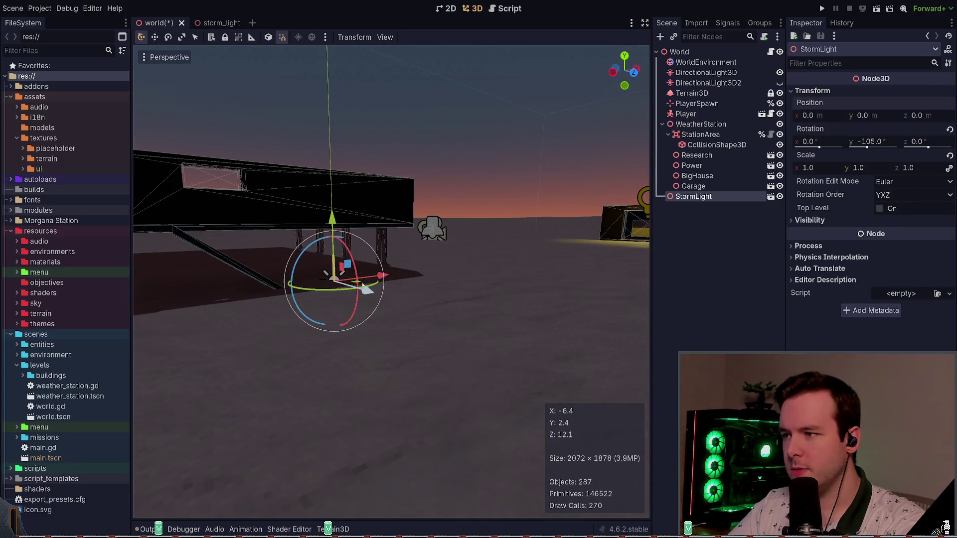
mouse_move(345, 265)
left_mouse_down()
mouse_move(538, 259)
mouse_move(547, 322)
left_mouse_up()
key("ctrl+s")
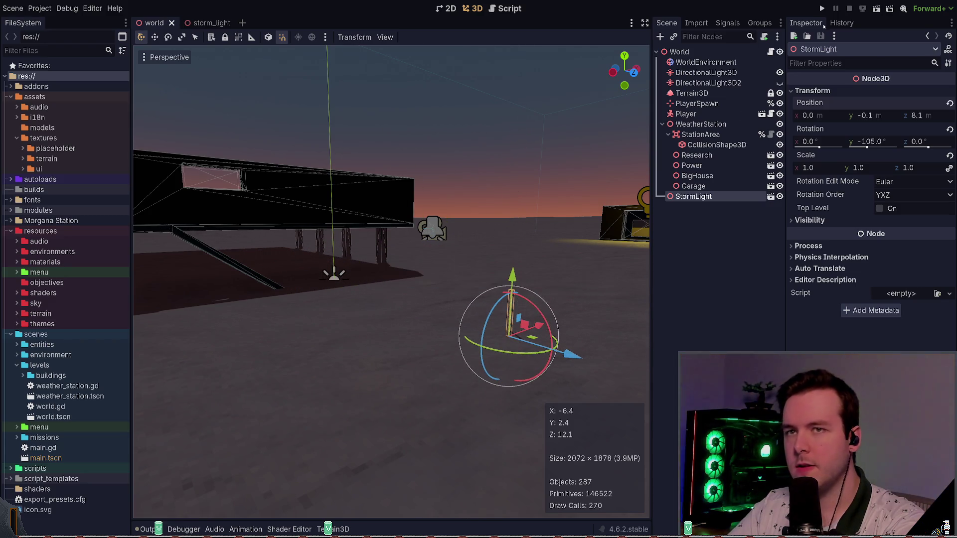
- Playtest the game near the red pole, then pause and Dev Quit to the editor
key("F5")
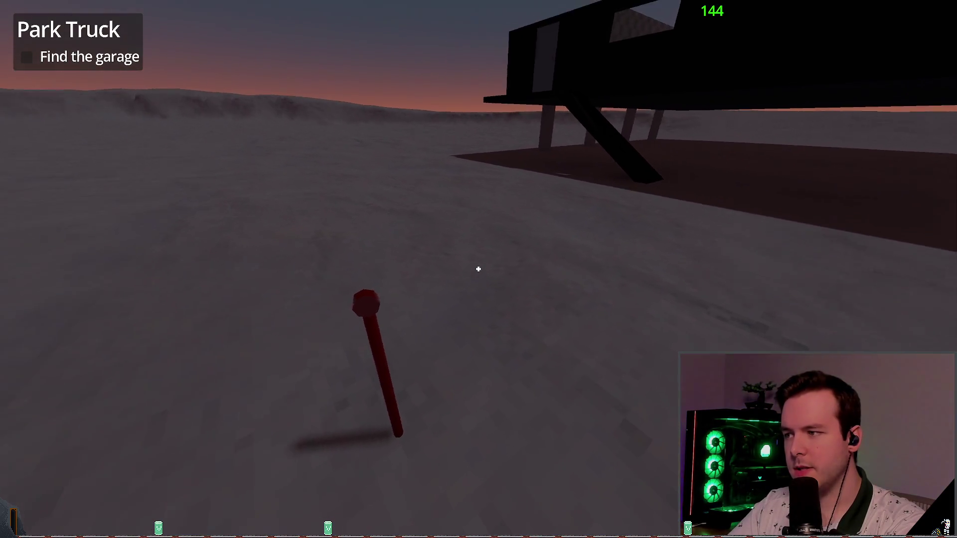
key("f")
key("s")
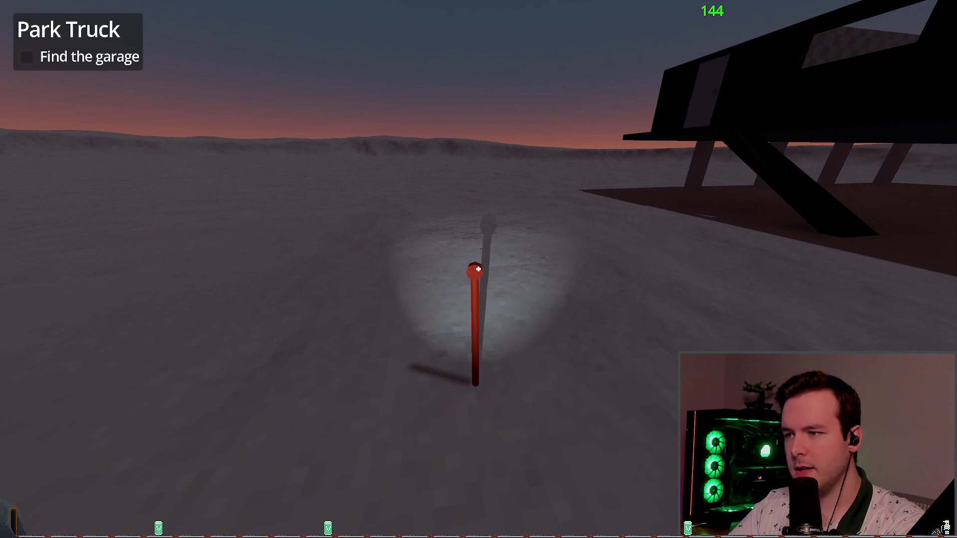
key("Escape")
left_click(38, 344)
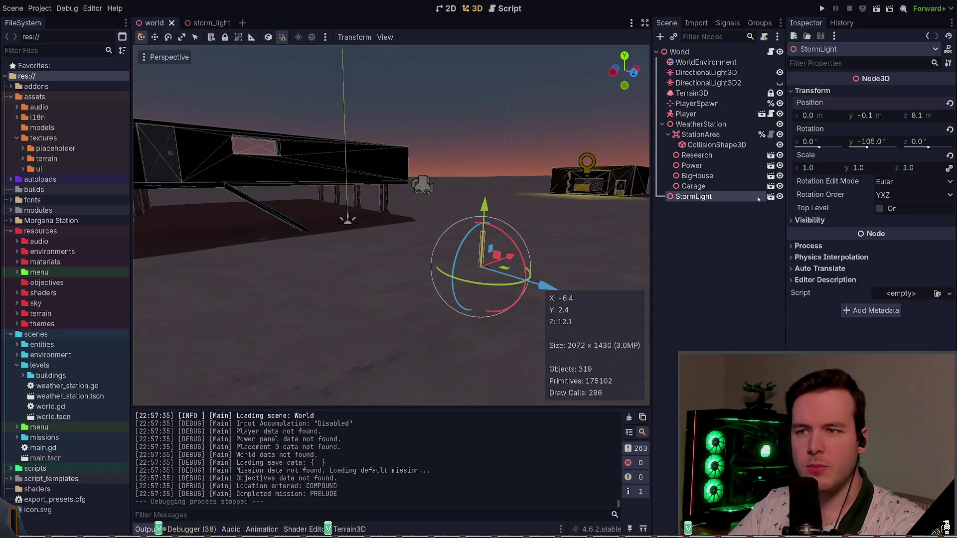
- Turn off Rim on the lamp top's material and try Unshaded shading
left_click(207, 23)
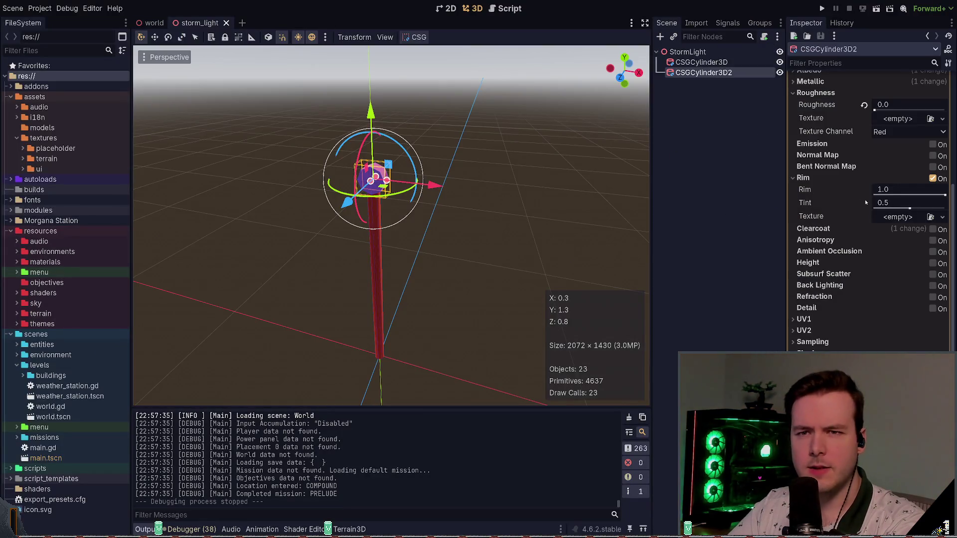
left_click(932, 178)
scroll(840, 208, "up", 3)
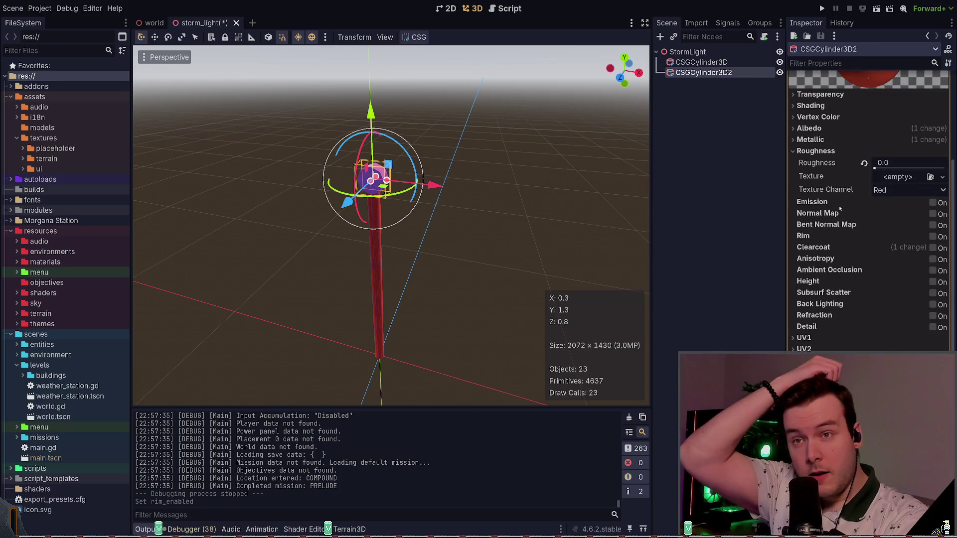
left_click(810, 105)
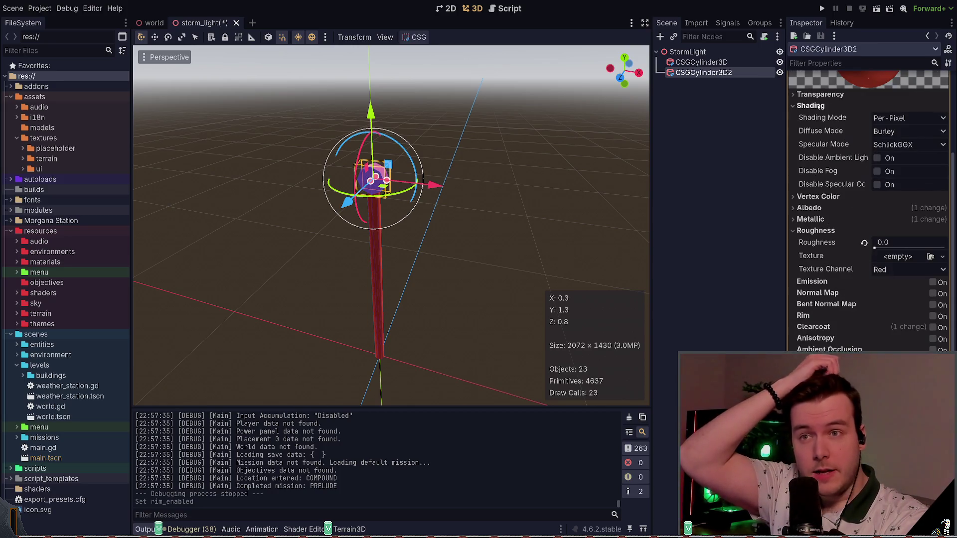
left_click(895, 118)
left_click(892, 130)
left_click(709, 160)
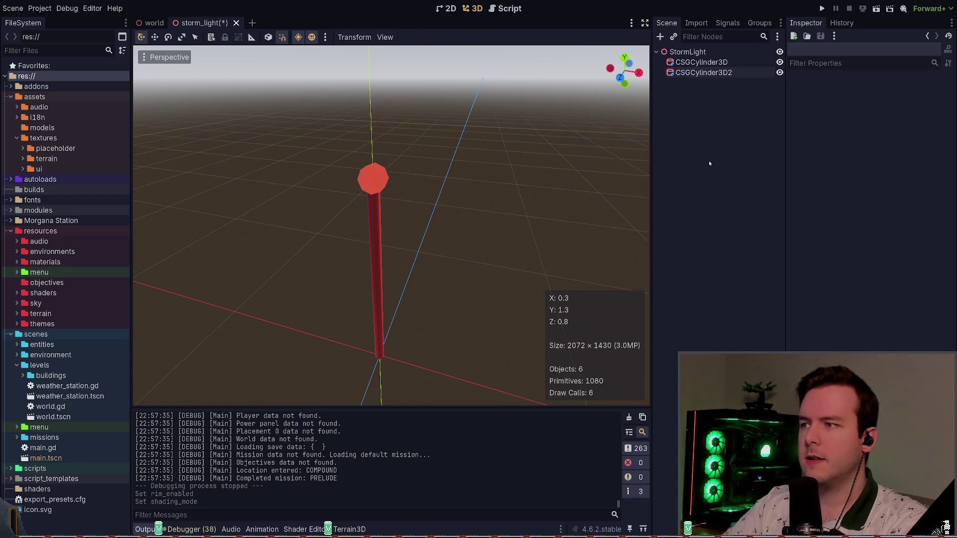
- Playtest the unshaded lamp top, then Dev Quit back to the editor
key("F5")
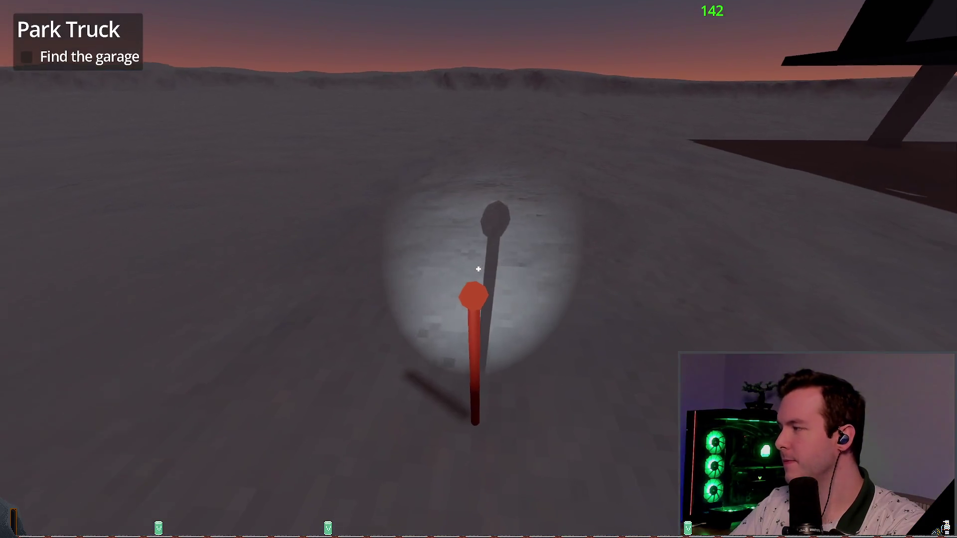
key("Escape")
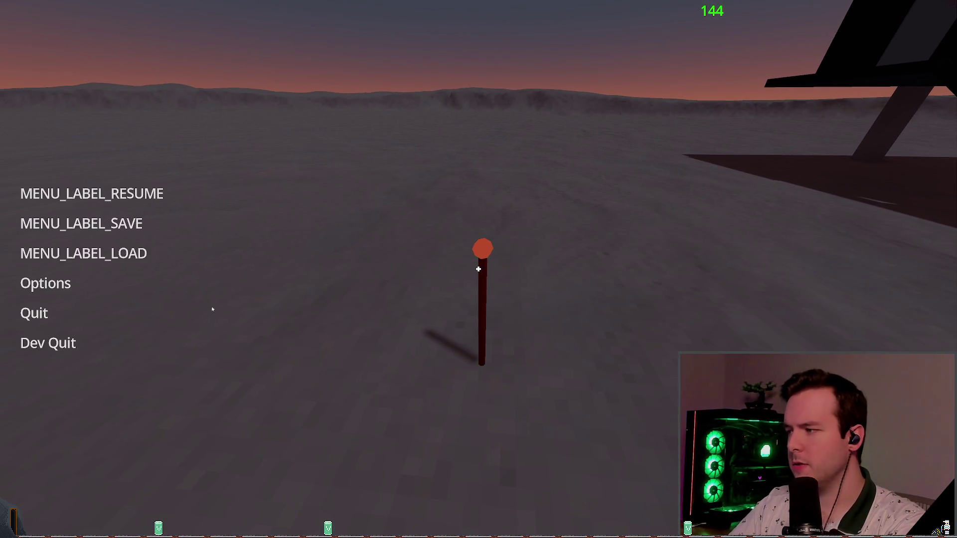
left_click(47, 342)
- Restore per-pixel shading on the lamp top, then try Add blend mode and undo it
left_click(733, 72)
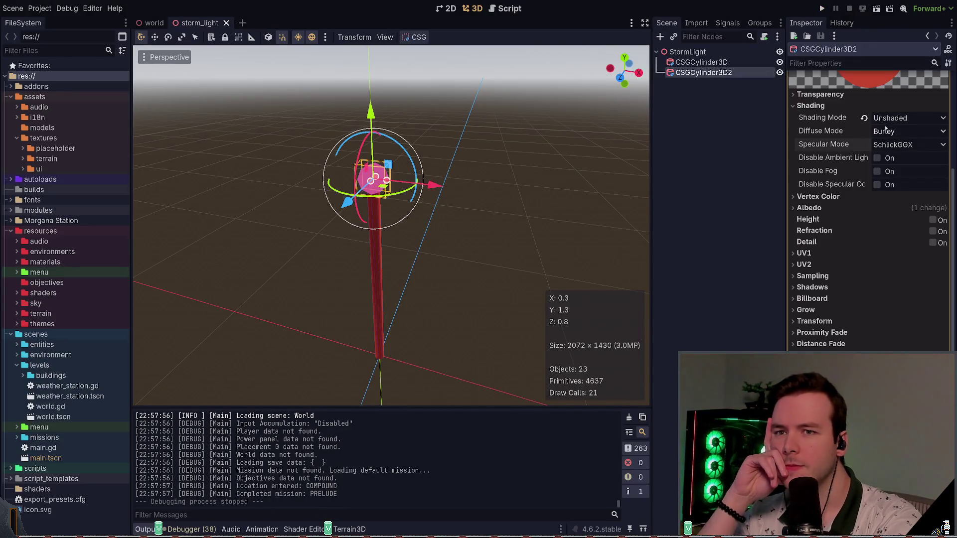
left_click(865, 118)
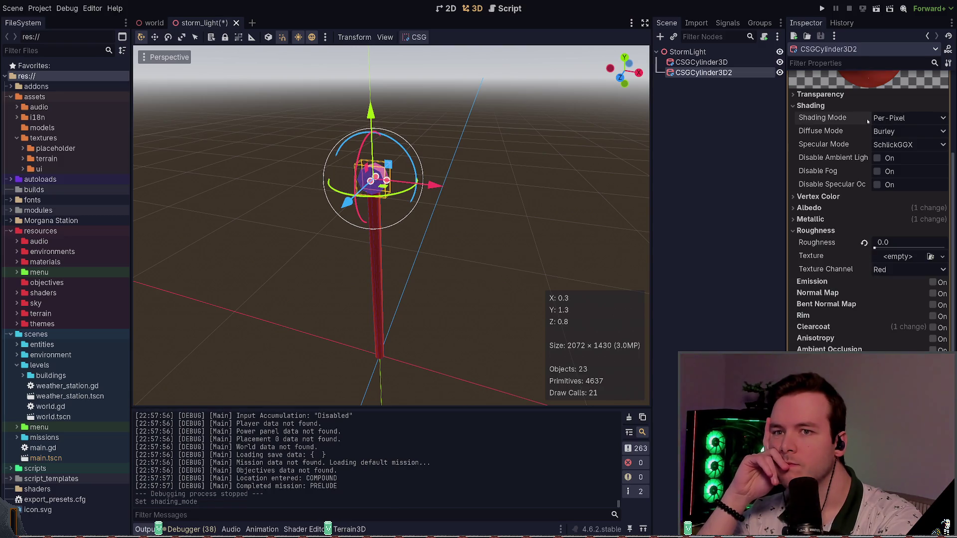
left_click(842, 105)
left_click(842, 95)
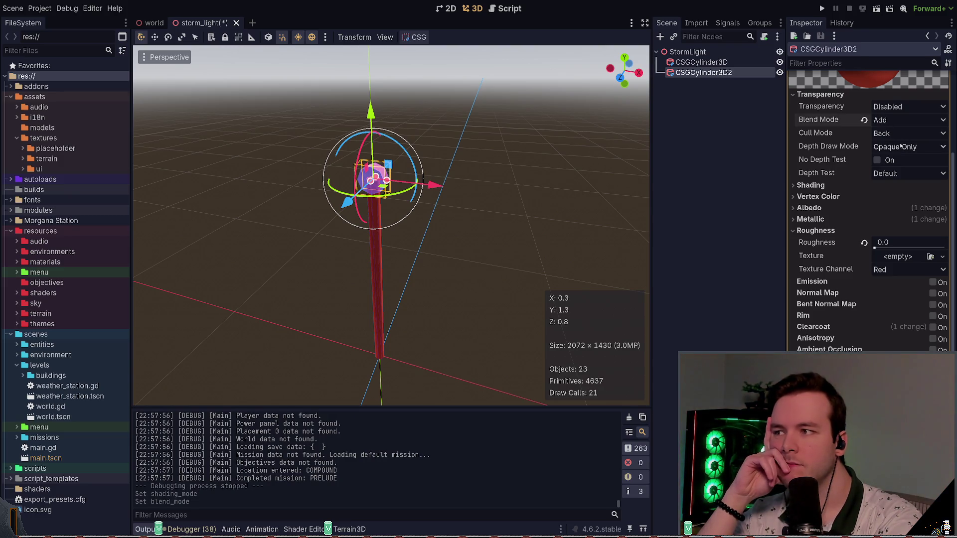
left_click(907, 120)
left_click(892, 144)
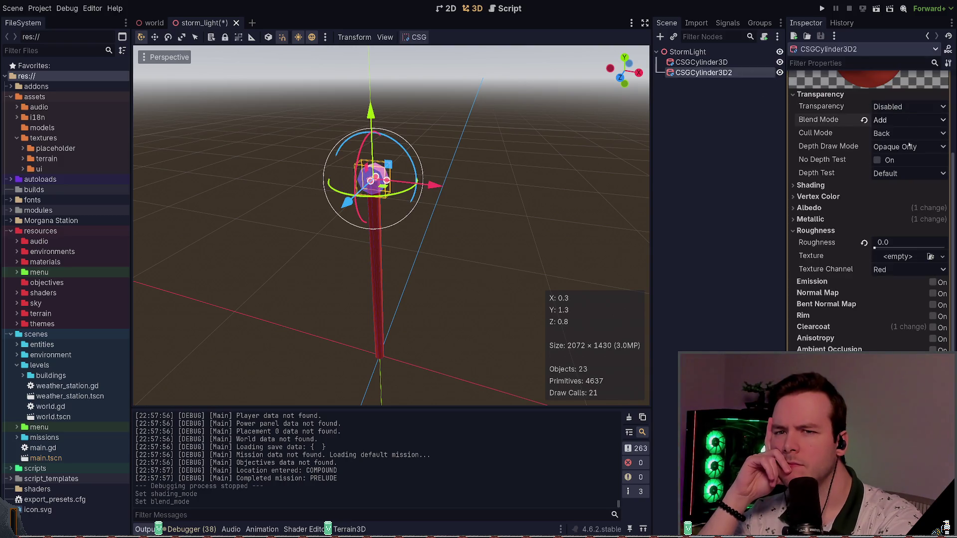
left_click(737, 150)
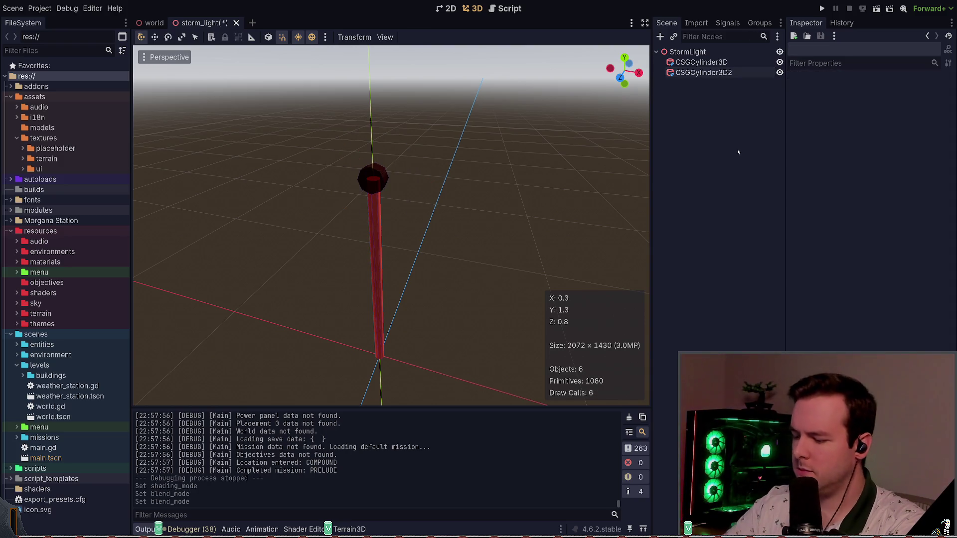
key("ctrl+z")
key("ctrl+z")
- Look through the lamp top material's Vertex Color, Albedo, Metallic and Shading sections
left_click(747, 72)
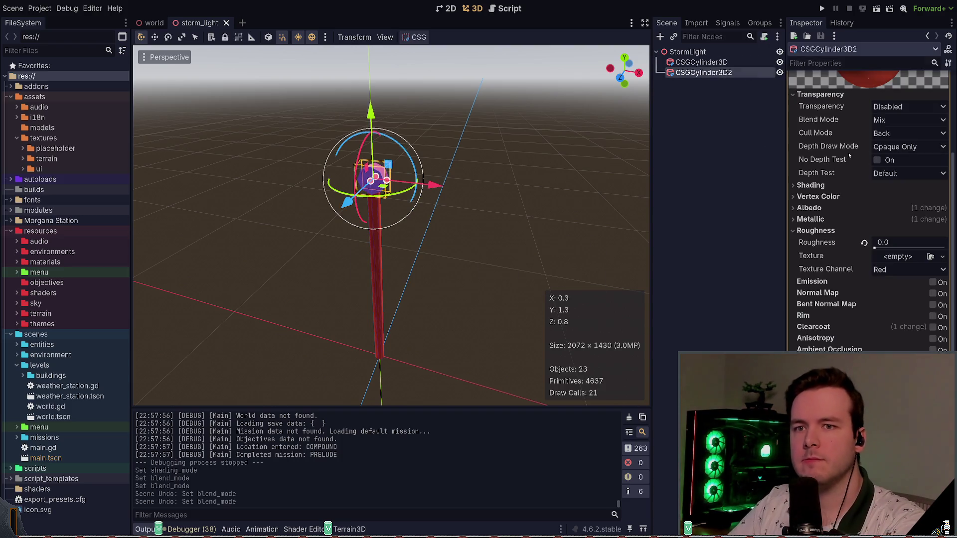
left_click(826, 195)
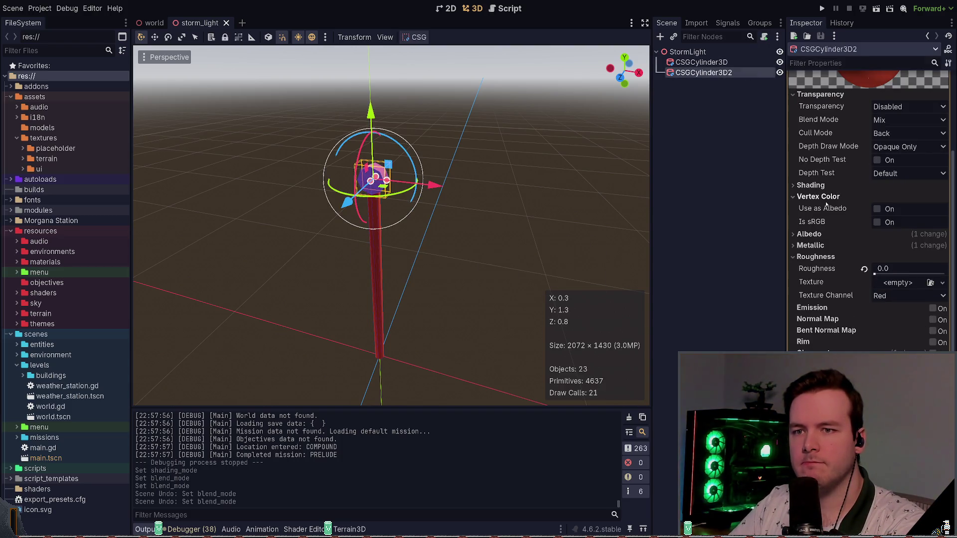
left_click(826, 199)
left_click(826, 208)
left_click(826, 209)
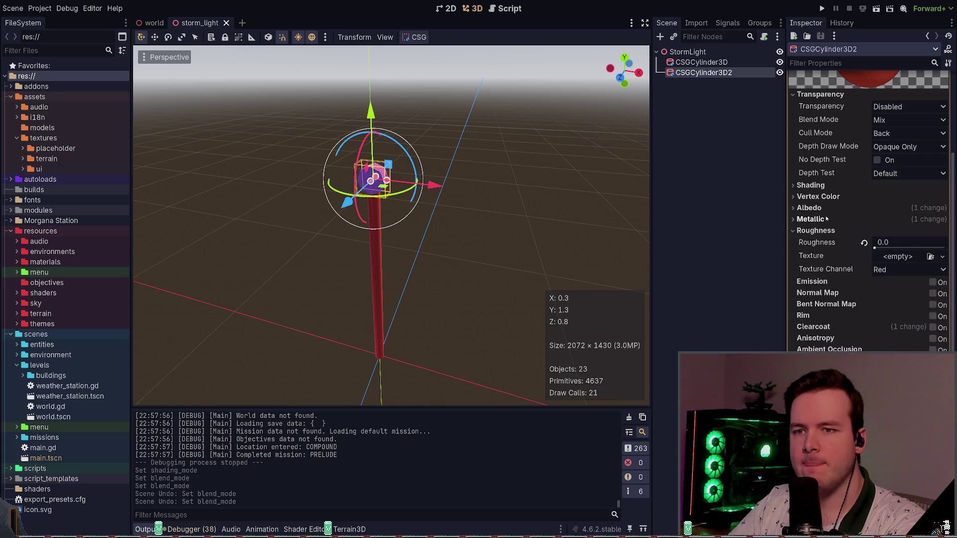
left_click(826, 220)
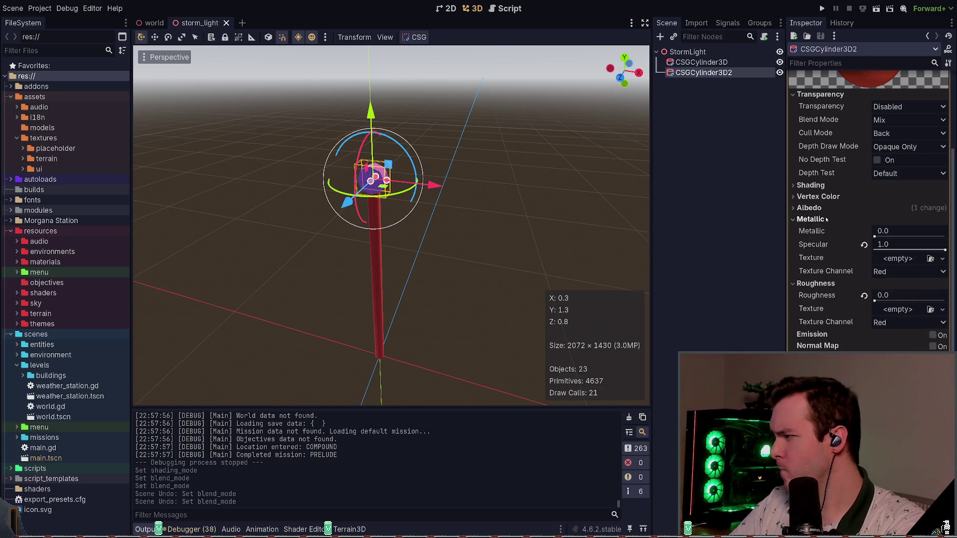
left_click(826, 219)
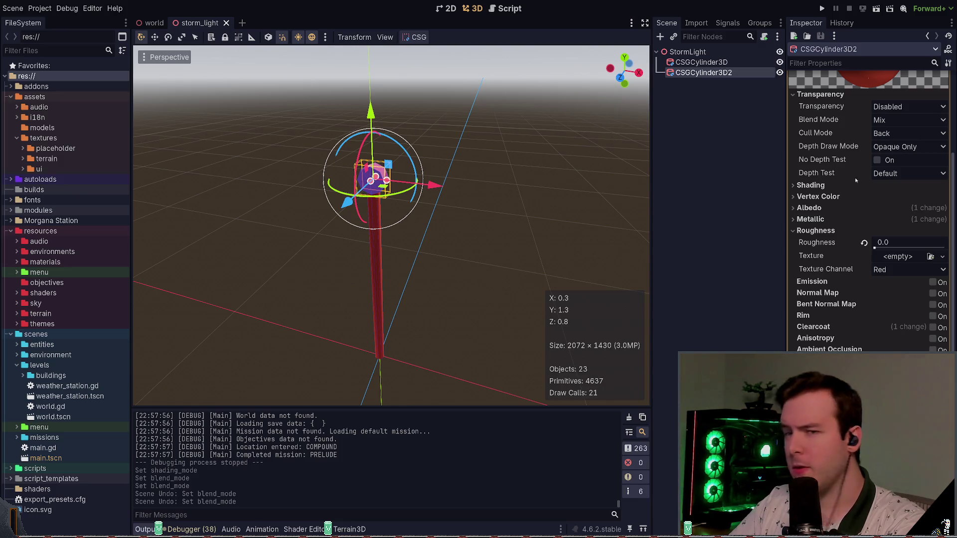
left_click(837, 187)
left_click(837, 187)
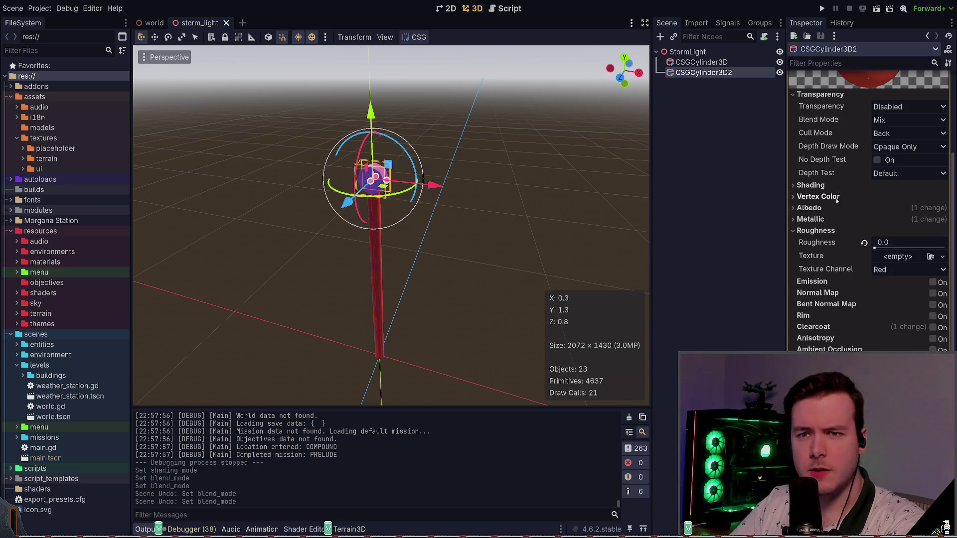
- Set the lamp top material's Metallic value to 1
left_click(835, 197)
left_click(835, 197)
left_click(833, 209)
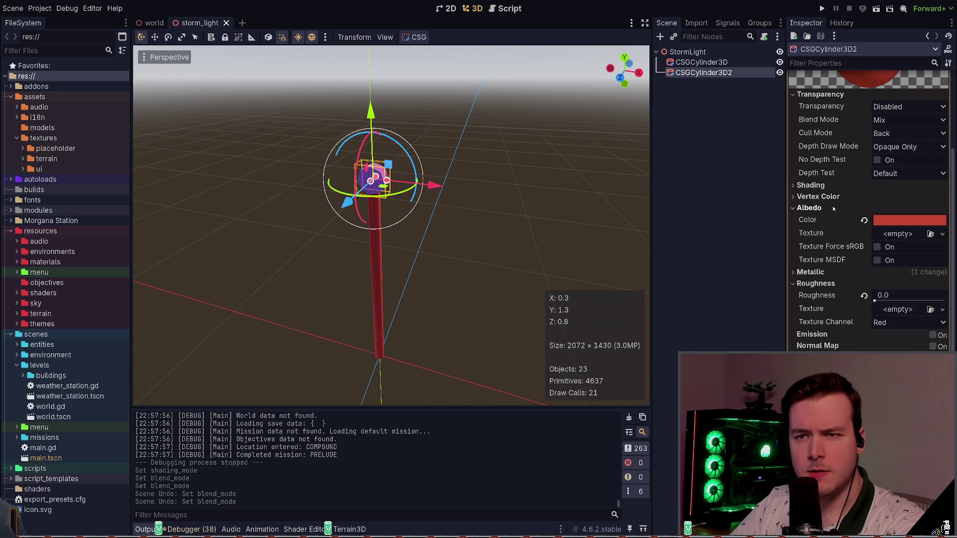
left_click(833, 208)
left_click(833, 219)
left_click(899, 232)
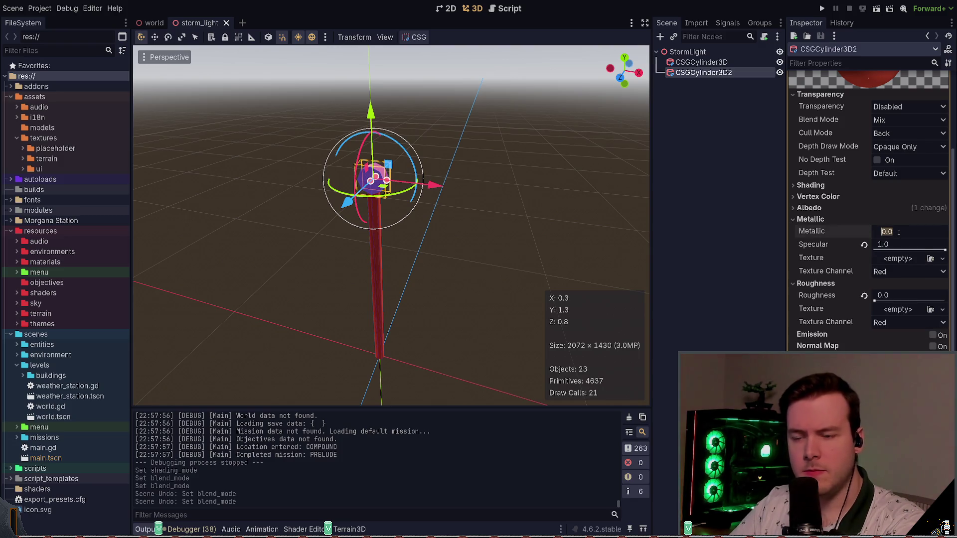
key("Return")
- Save the storm_light scene and launch a playtest
left_click(737, 122)
key("ctrl+s")
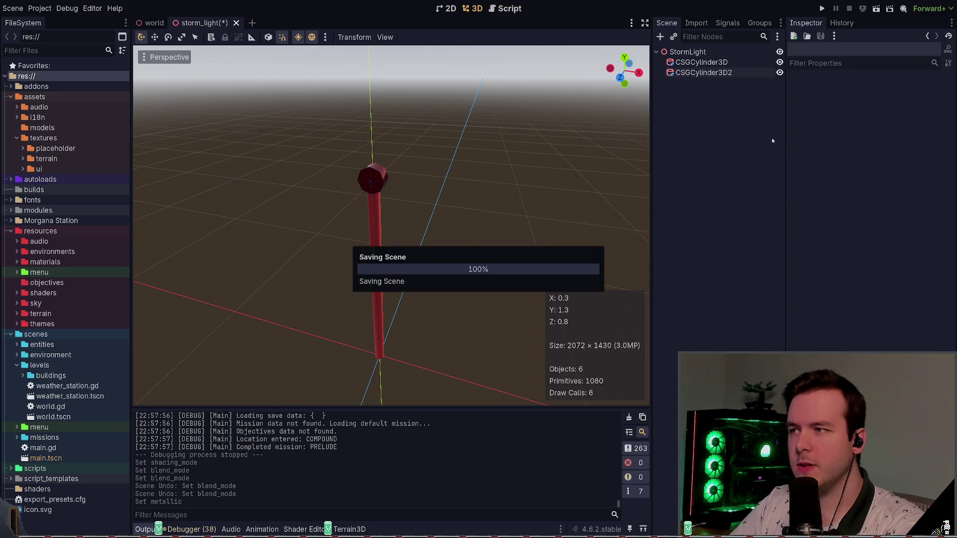
left_click(823, 9)
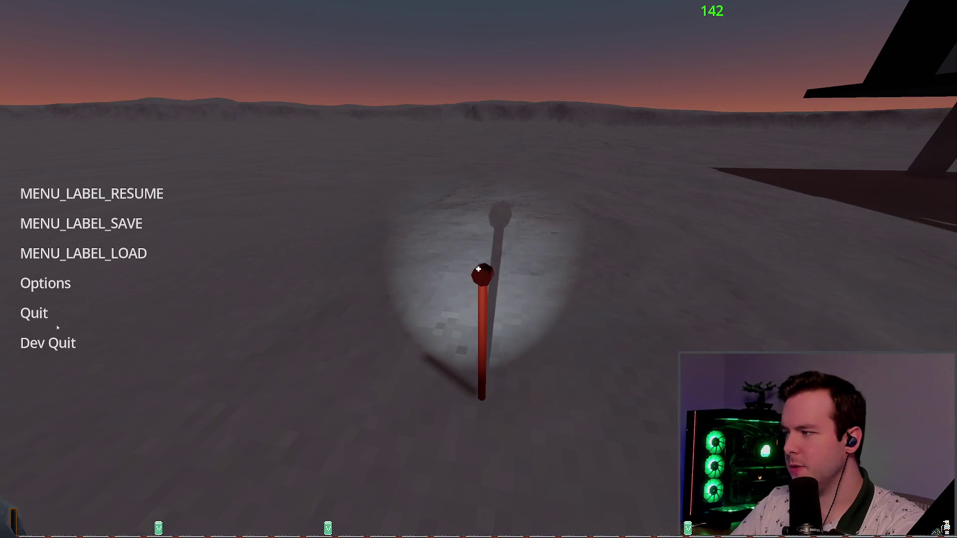
- Quit the playtest and reset the lamp top's Metallic back to 0
left_click(37, 343)
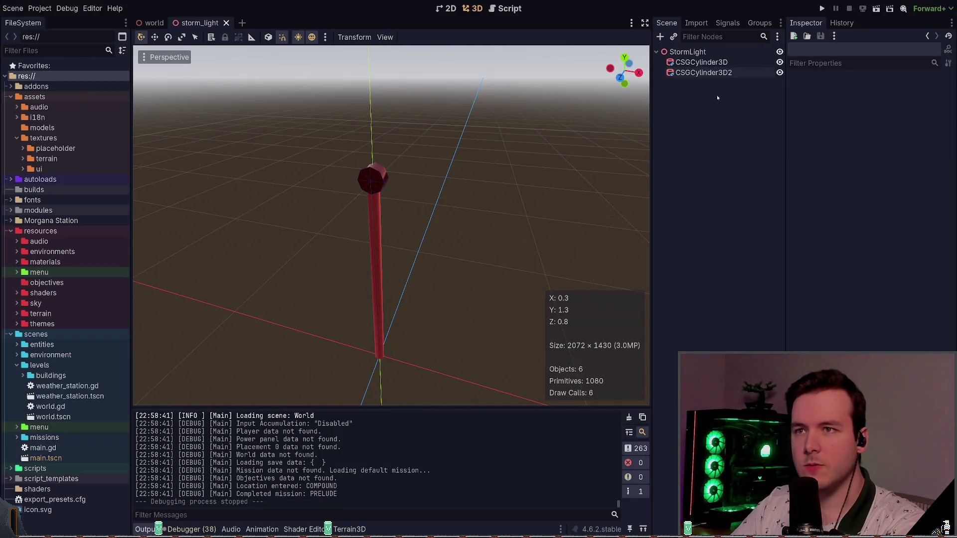
left_click(728, 73)
left_click(865, 232)
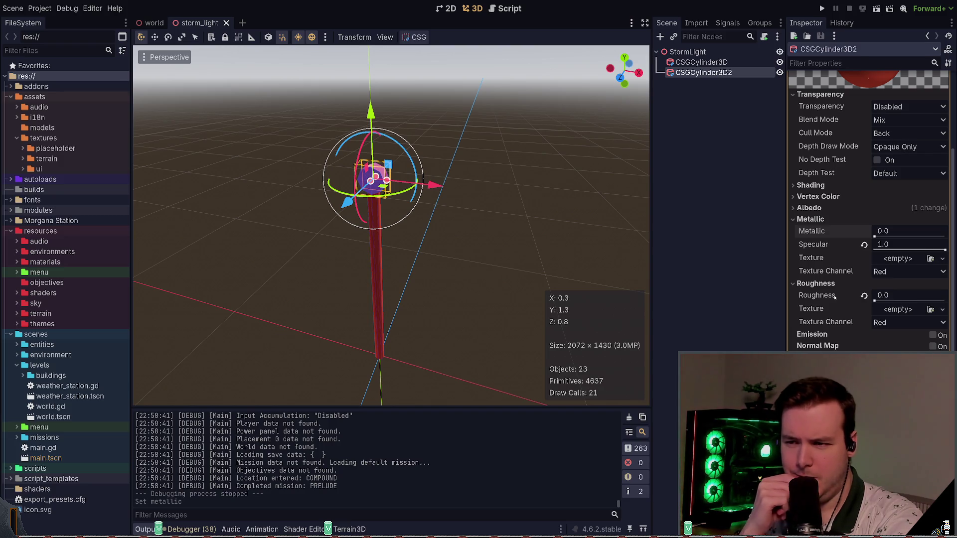
left_click(837, 283)
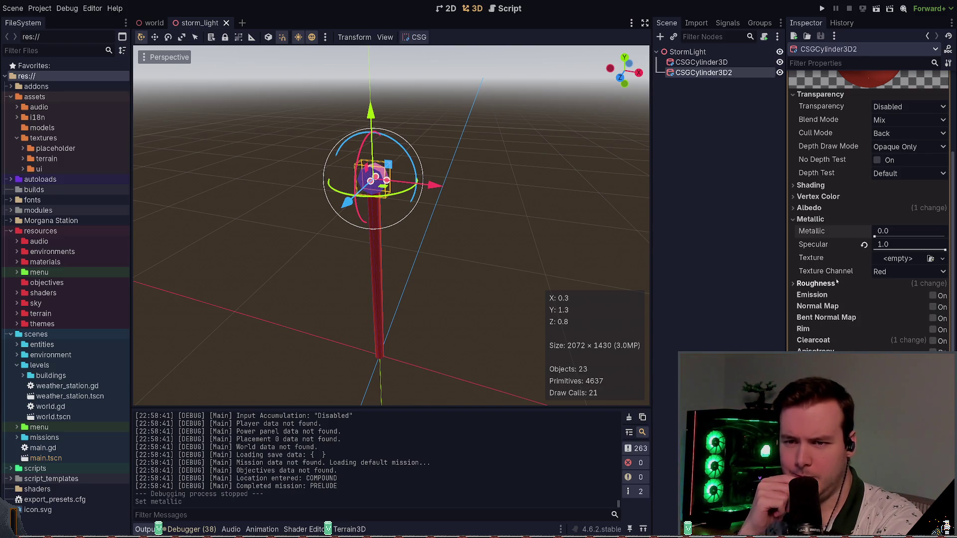
left_click(824, 220)
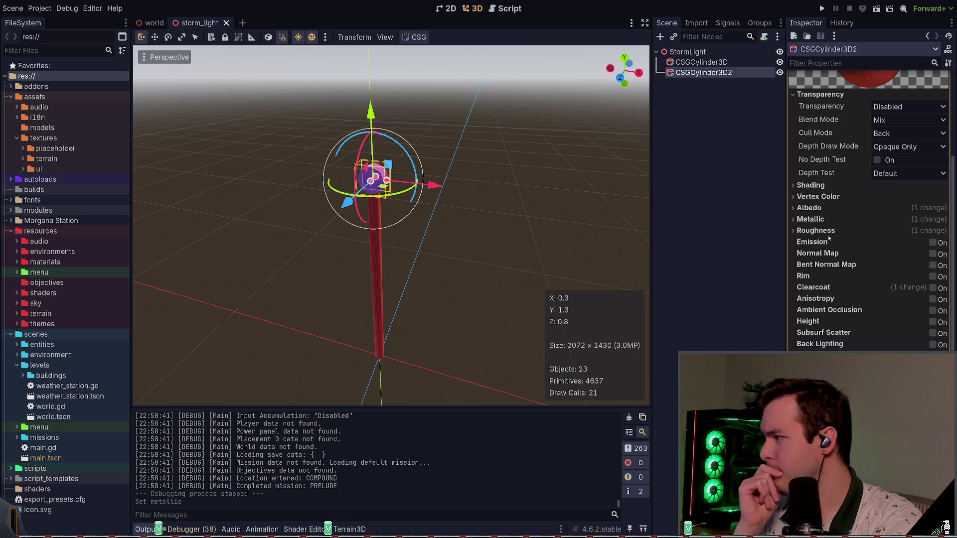
- Change the lamp top's Albedo Color to a brighter orange-red, save, and run the game
scroll(849, 190, "up", 2)
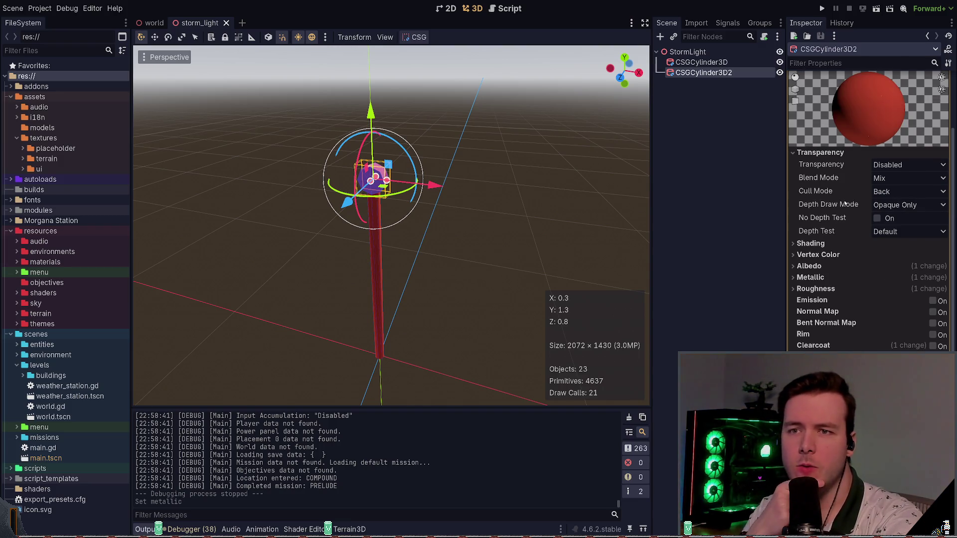
left_click(809, 266)
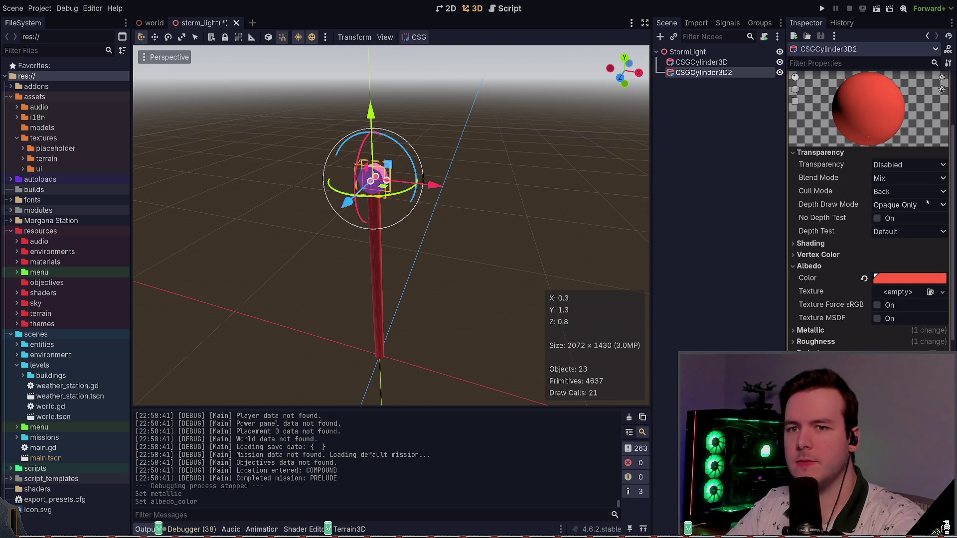
left_click(735, 181)
key("ctrl+s")
left_click(822, 8)
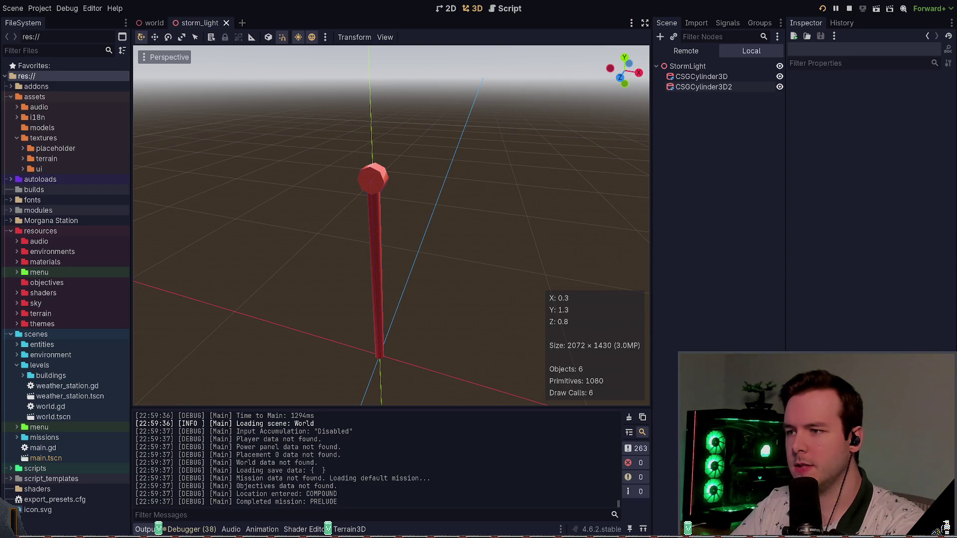
- Walk toward the red storm-light pole in the game, then pause and Dev Quit
key("w")
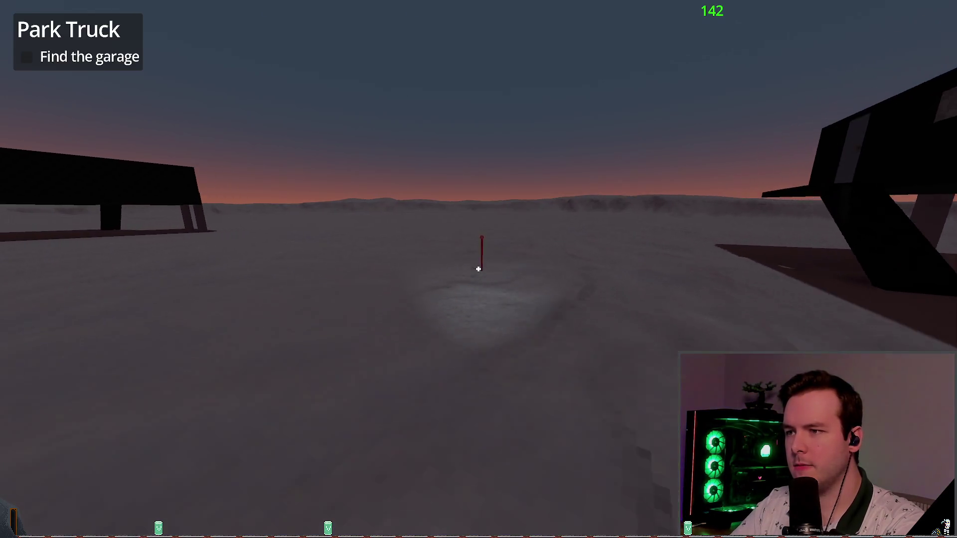
mouse_move(478, 269)
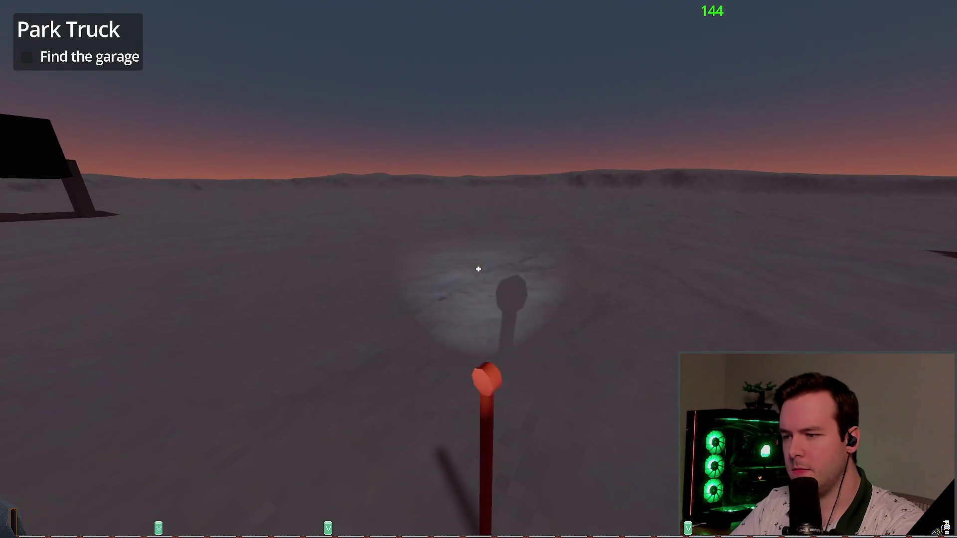
key("Escape")
left_click(49, 343)
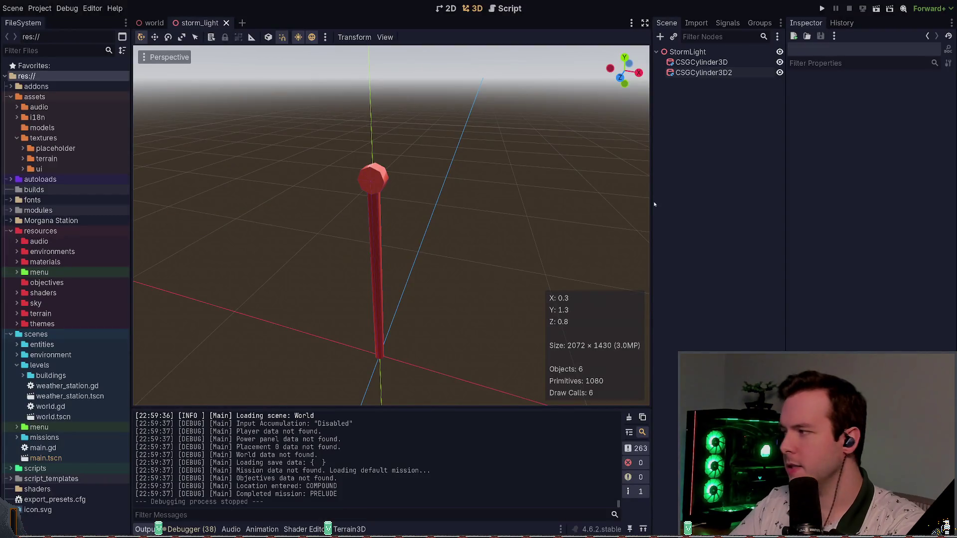
- Enable Emission on the storm light head cylinder's material, save storm_light, and go to the world scene
left_click(704, 72)
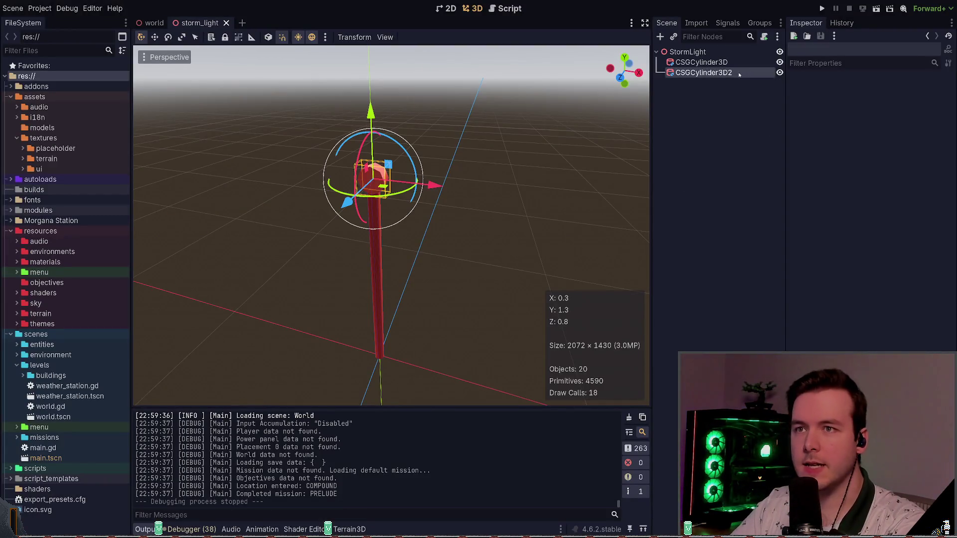
left_click(855, 265)
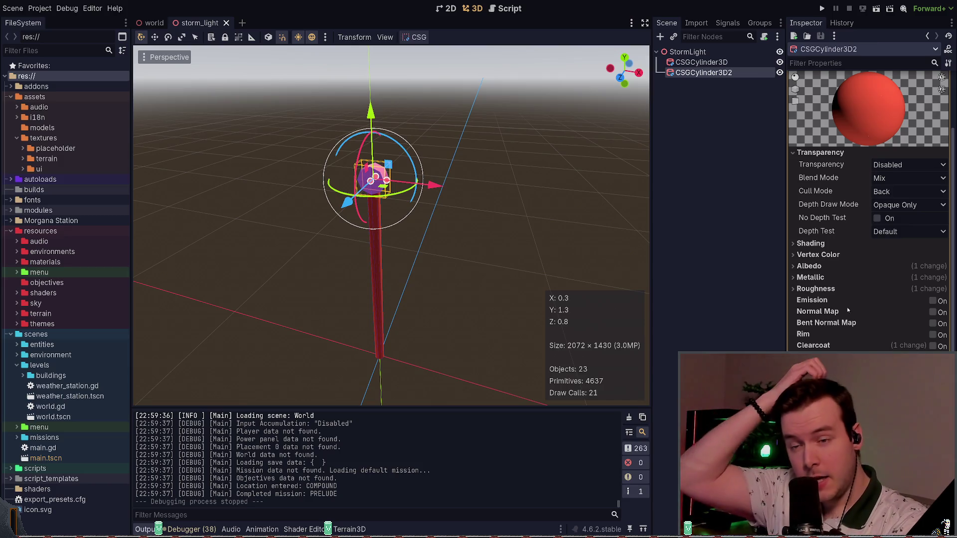
left_click(933, 301)
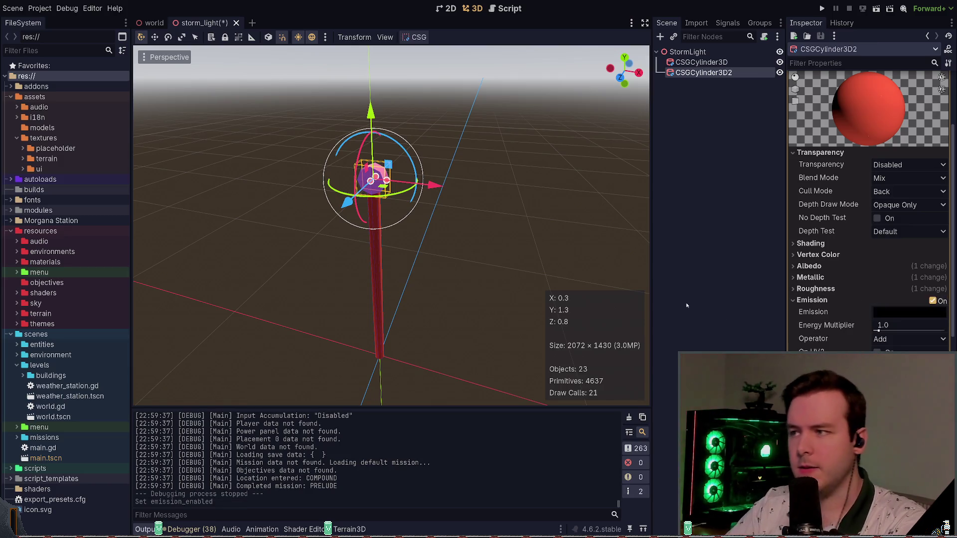
left_click(701, 246)
key("ctrl+s")
left_click(732, 73)
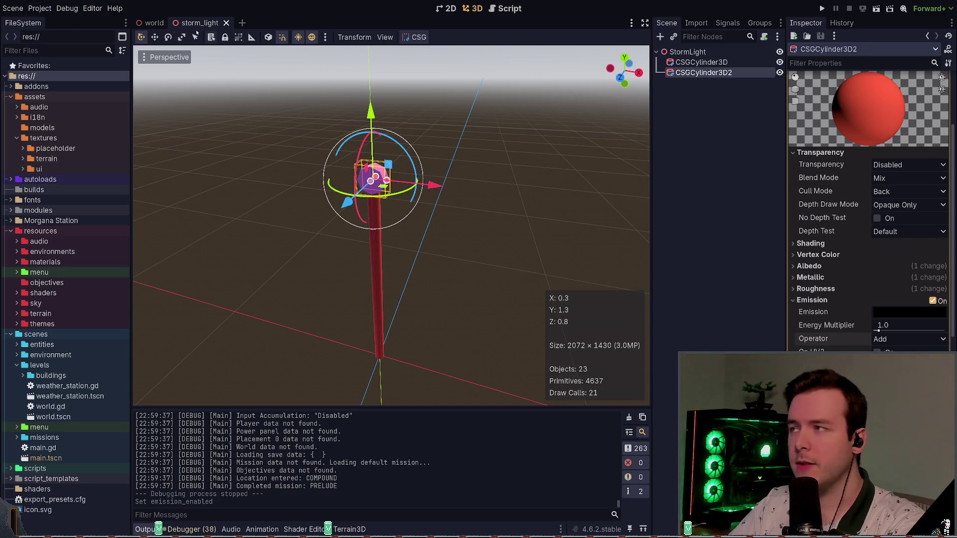
left_click(152, 22)
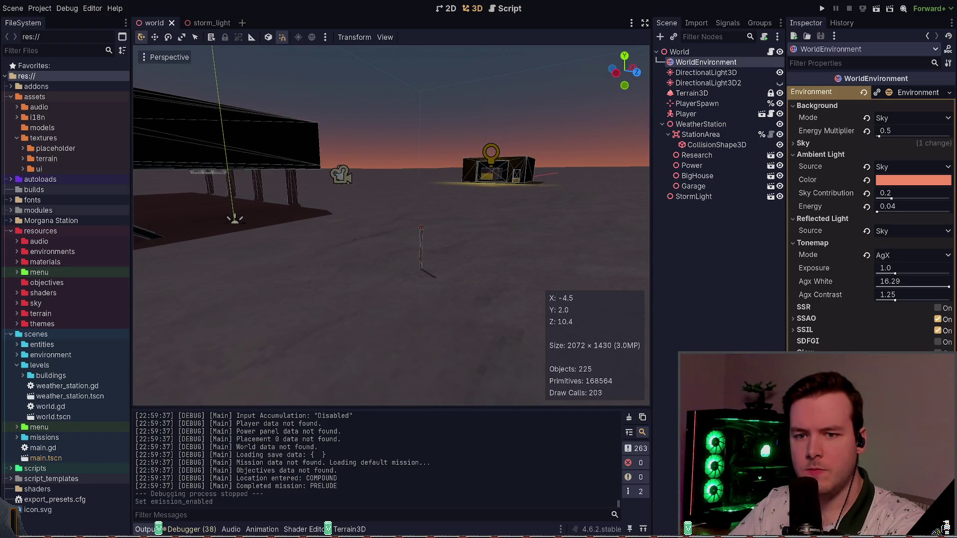
- Enable Glow on the WorldEnvironment, playtest and quit, then return to the storm_light scene
left_click(938, 352)
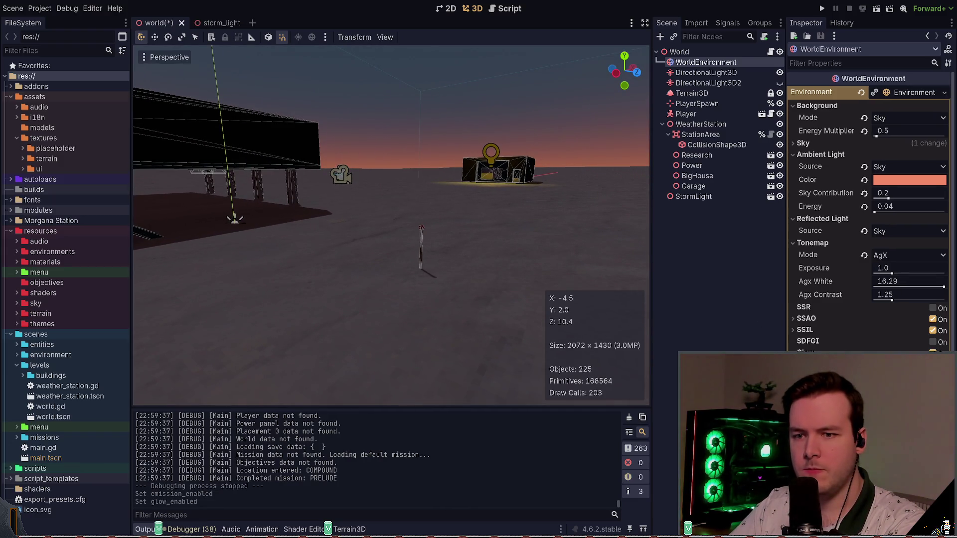
key("F5")
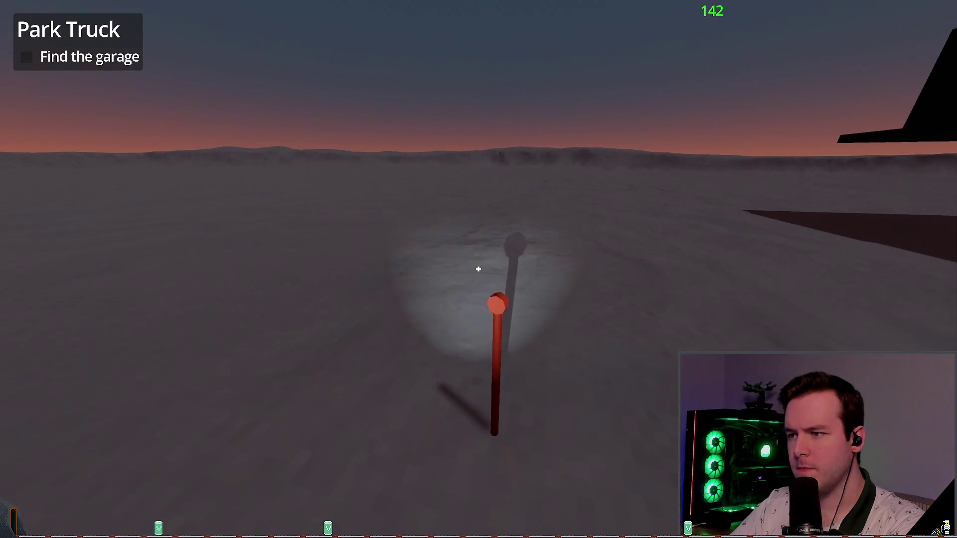
key("Escape")
left_click(72, 345)
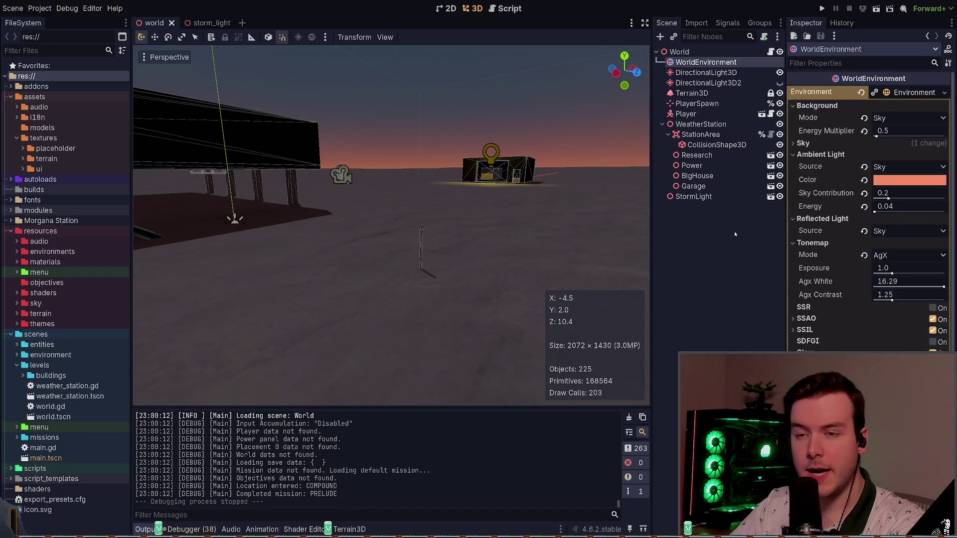
left_click(770, 196)
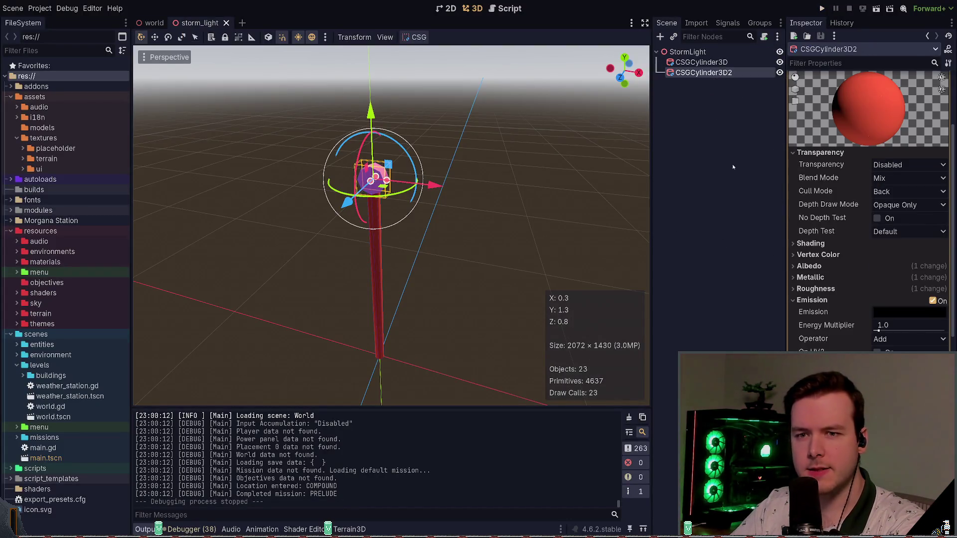
- Disable Emission on the CSGCylinder3D2 head material, save storm_light, and collapse the Sampling section
left_click(933, 301)
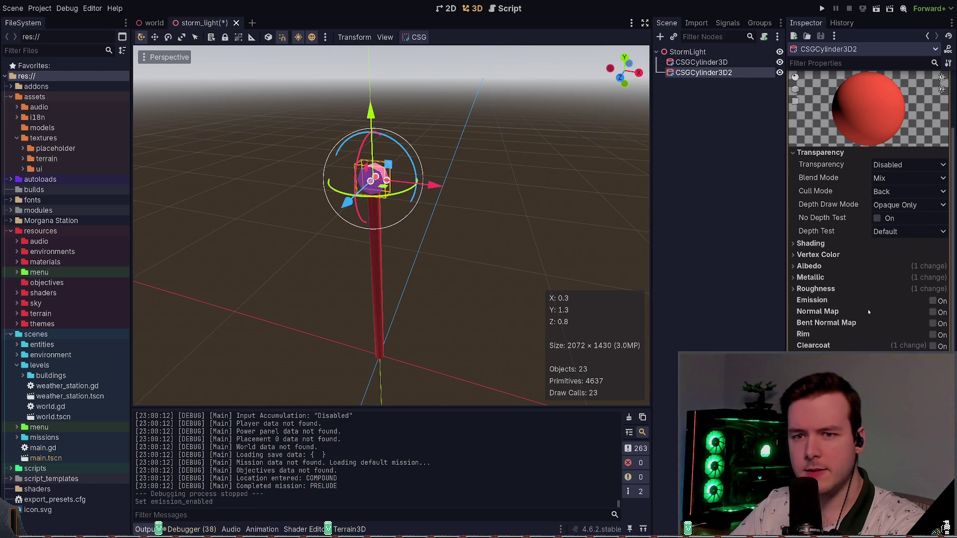
key("ctrl+s")
scroll(831, 325, "down", 5)
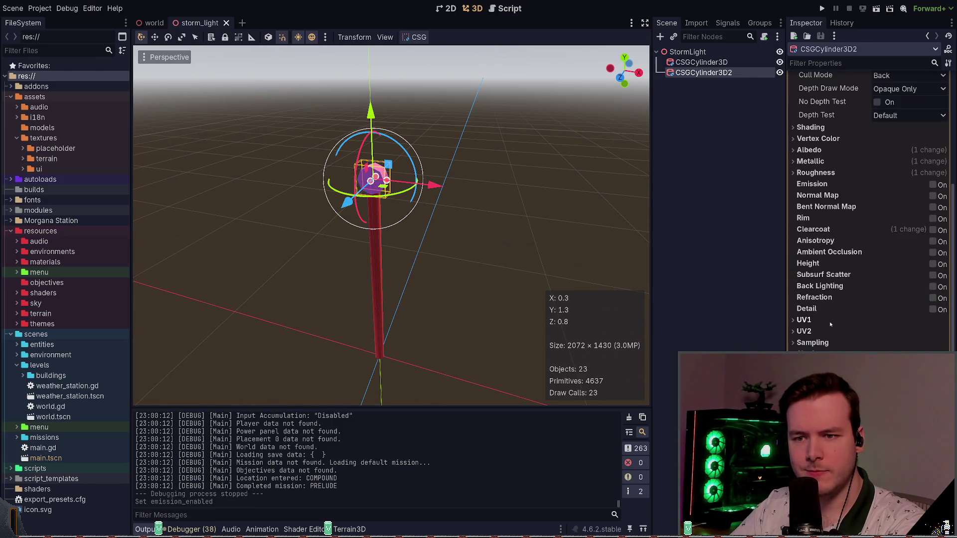
left_click(823, 346)
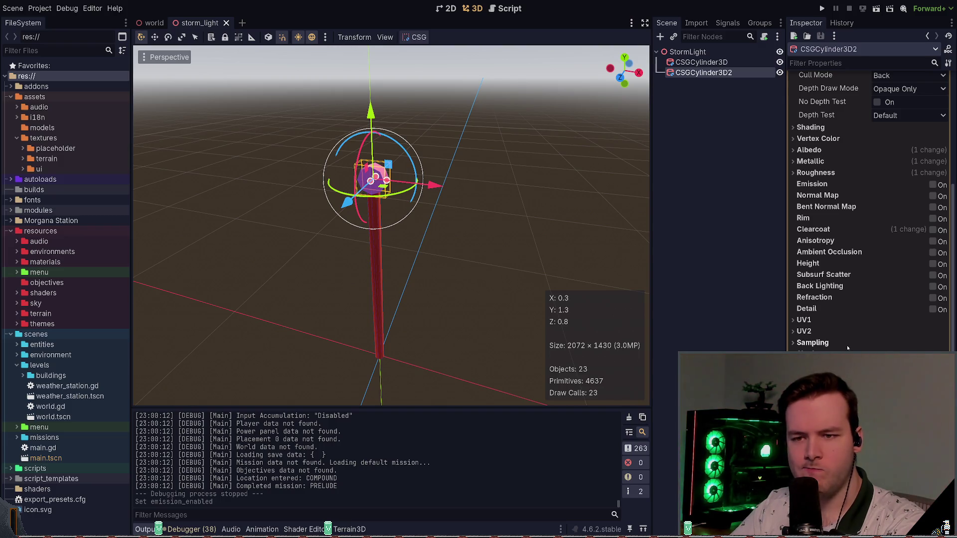
scroll(837, 345, "up", 3)
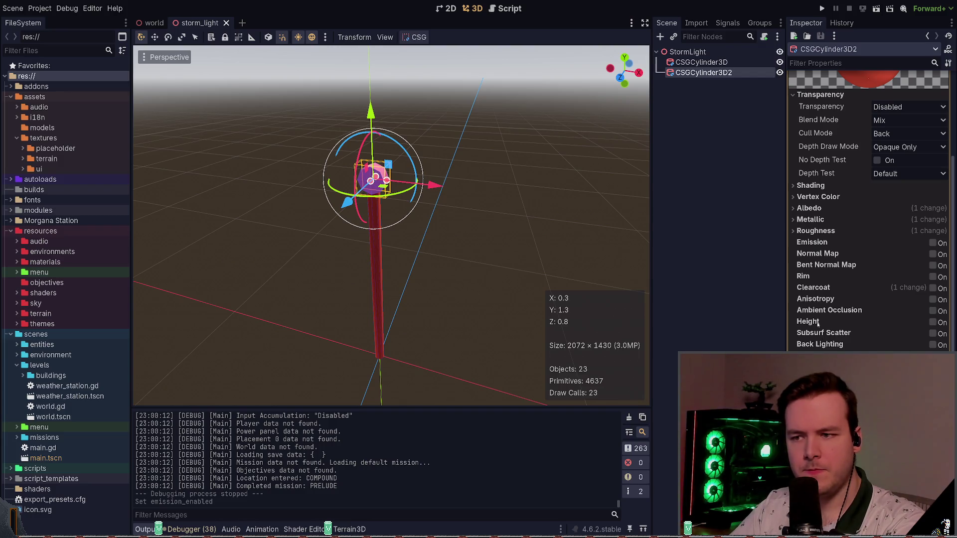
scroll(822, 313, "up", 5)
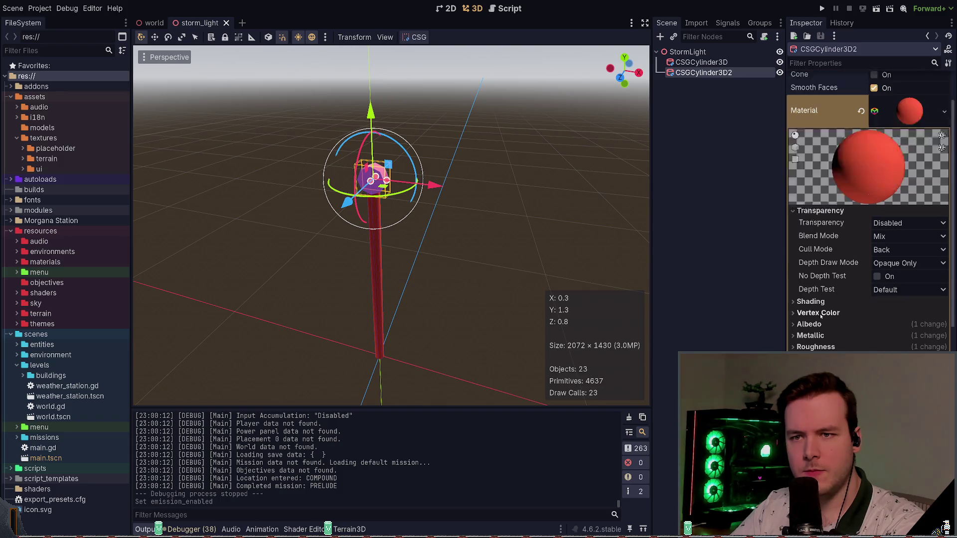
- In the world scene, enable screen-space reflections and save
left_click(152, 23)
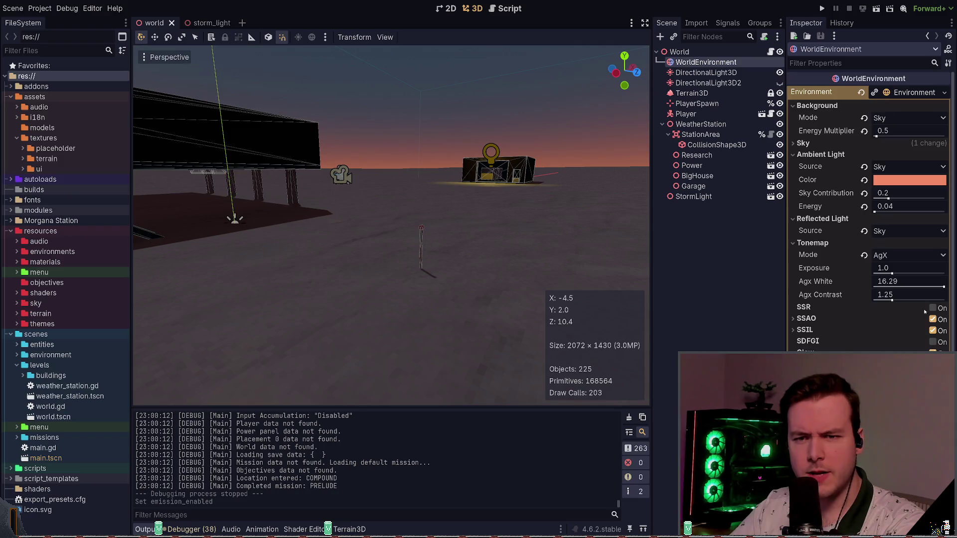
left_click(933, 308)
key("ctrl+s")
- Playtest the reflections, Dev Quit the game, then switch SSR back off
left_click(822, 9)
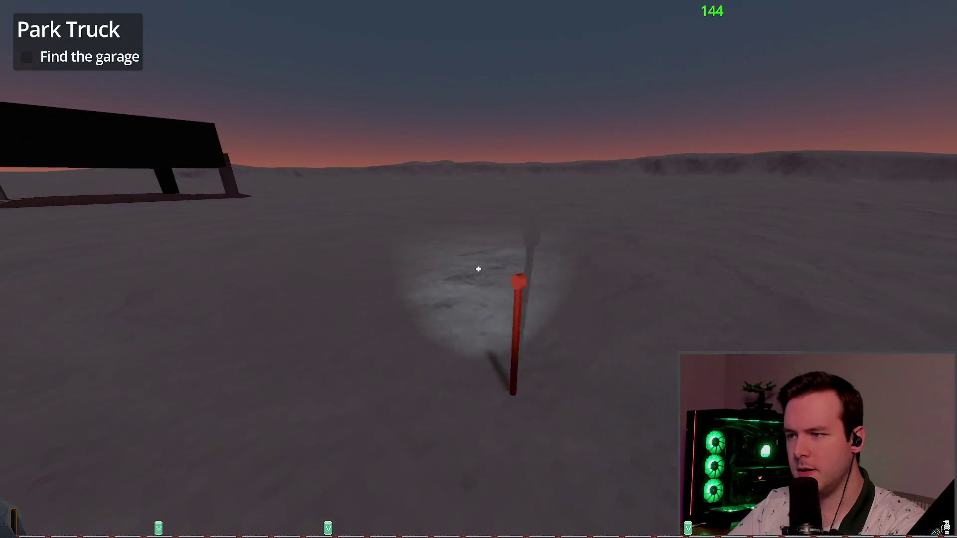
key("Escape")
left_click(46, 344)
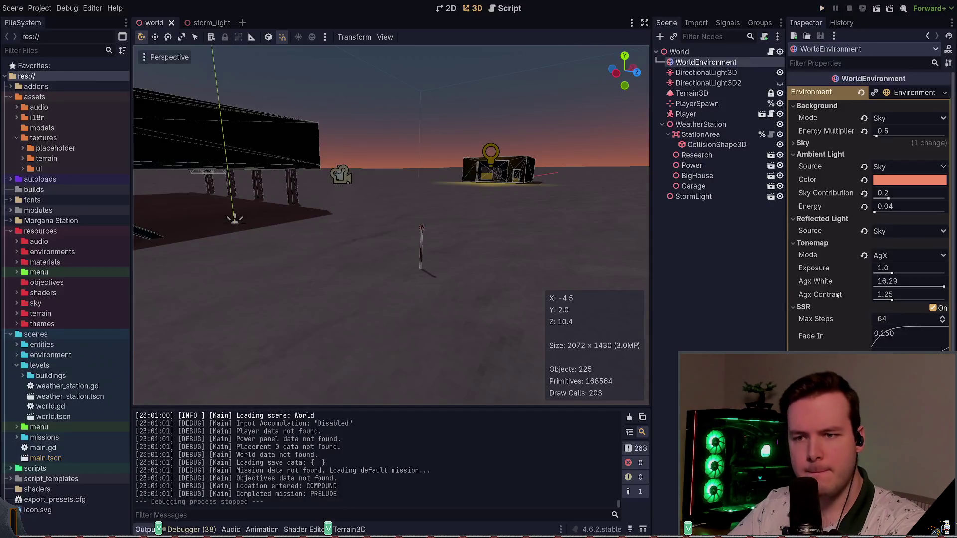
left_click(840, 311)
left_click(840, 311)
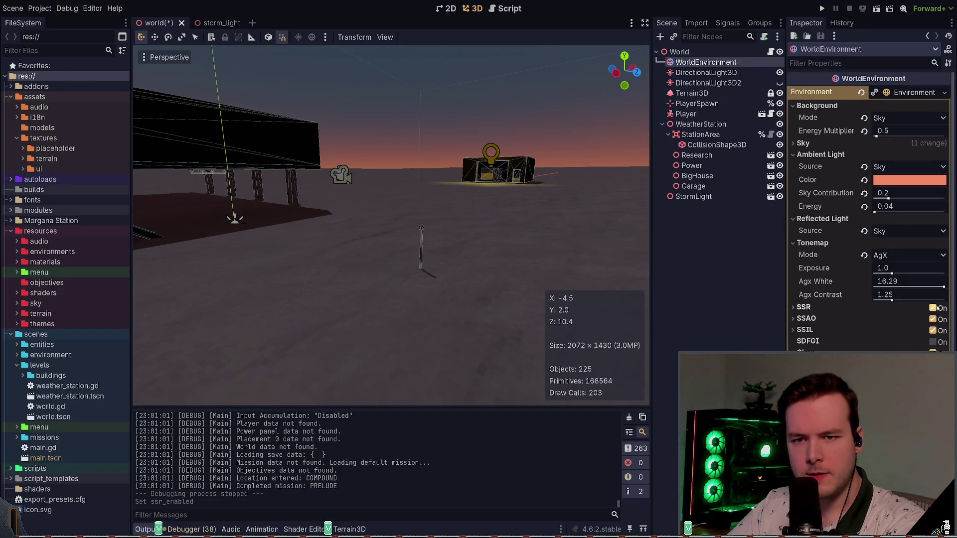
scroll(835, 300, "down", 2)
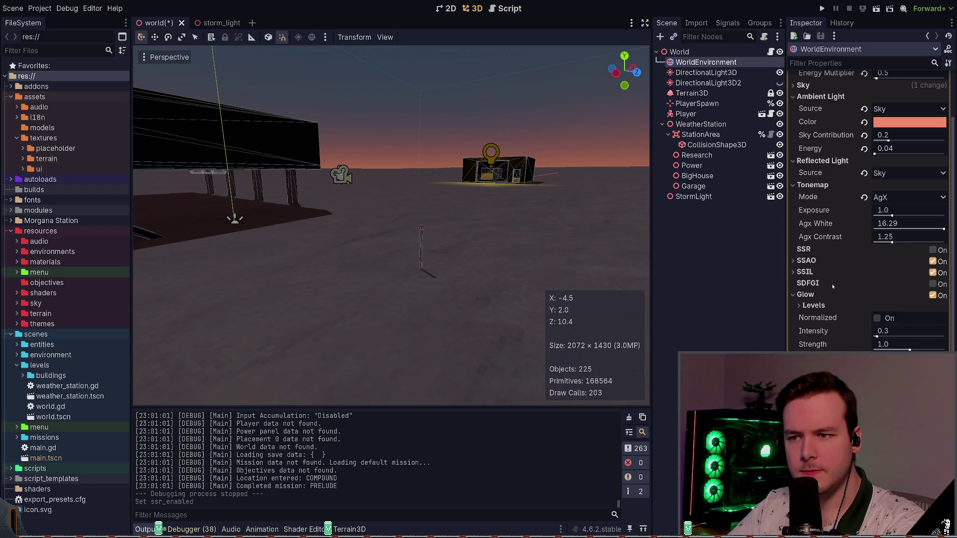
- Enable SDFGI in WorldEnvironment, leaving Use Occlusion off and toggling Read Sky Light
double_click(933, 285)
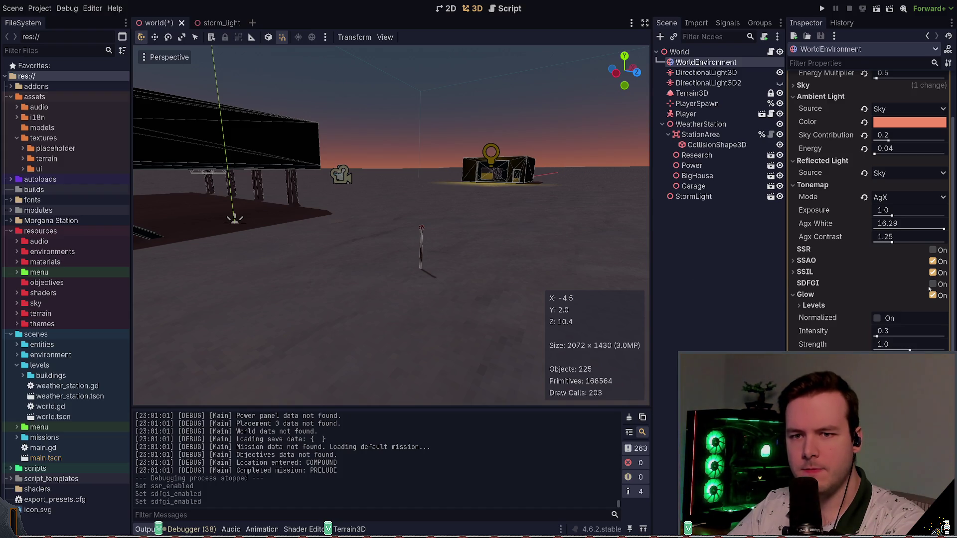
left_click(934, 284)
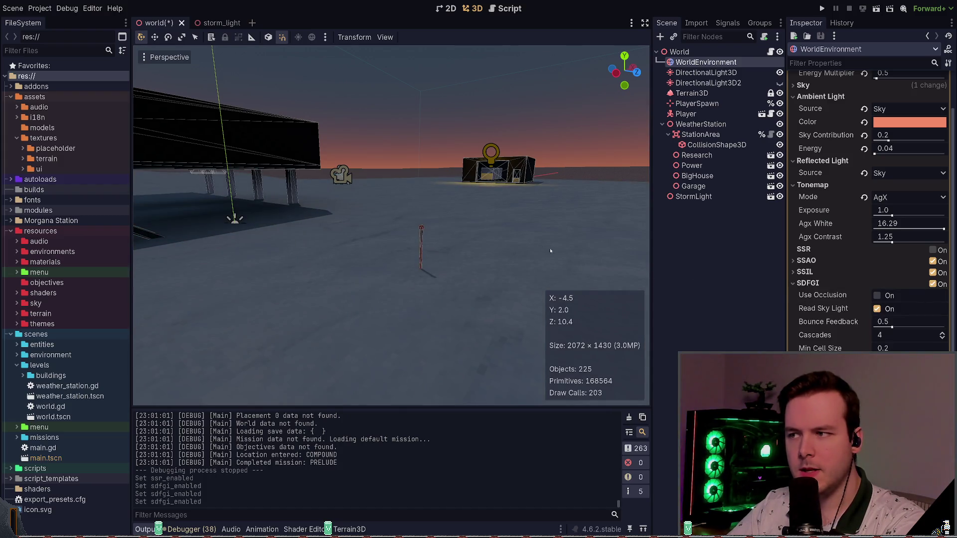
scroll(504, 236, "down", 5)
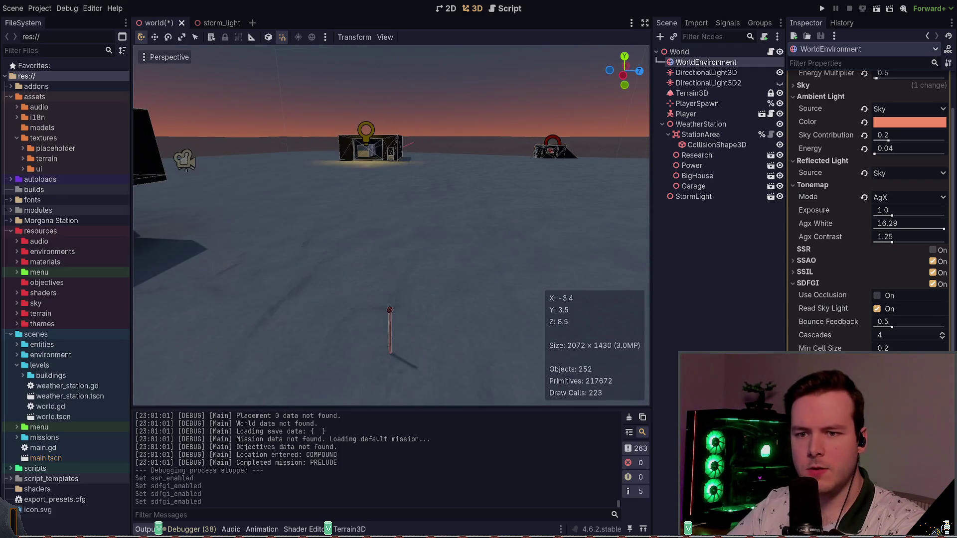
left_click(878, 296)
left_click(879, 295)
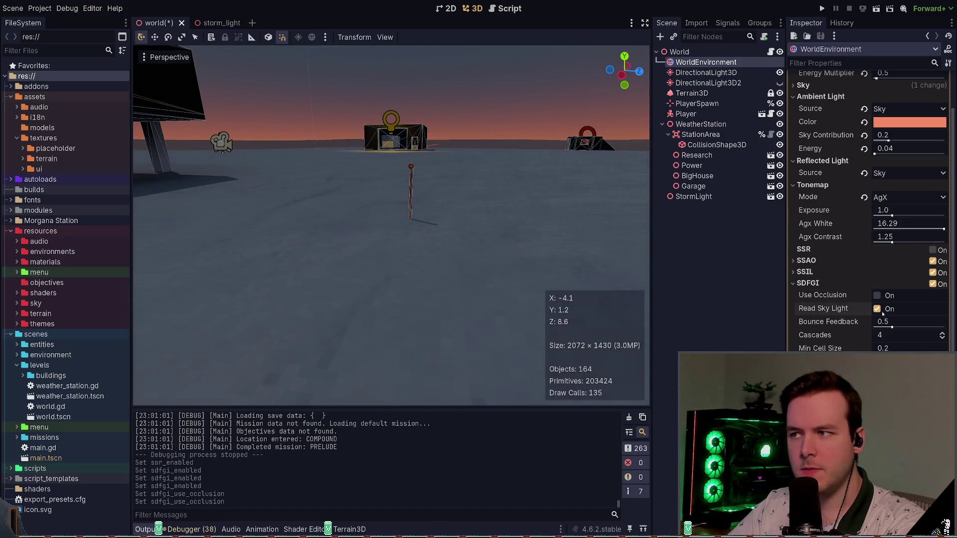
left_click(883, 312)
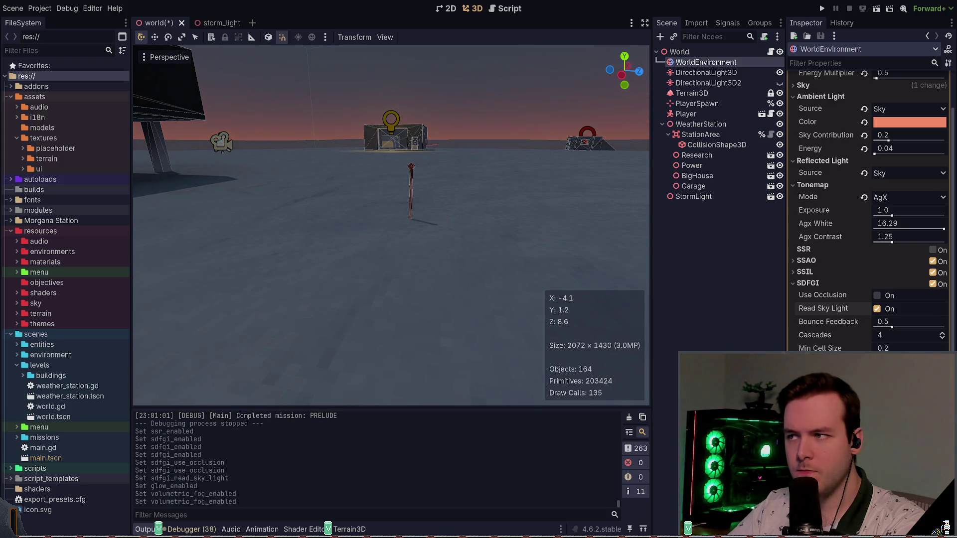
- Save and run with F5, walk into the garage, then Dev Quit back to the editor
key("F5")
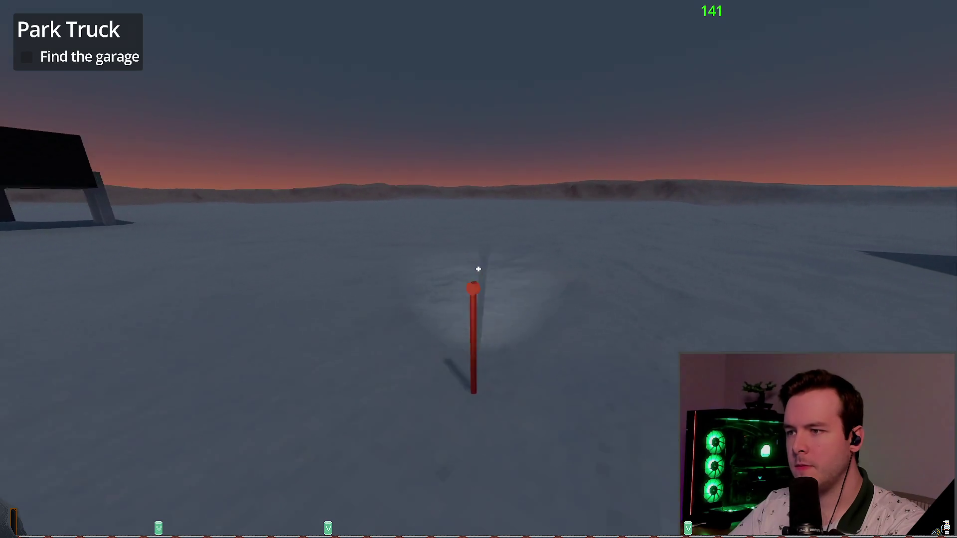
key("w")
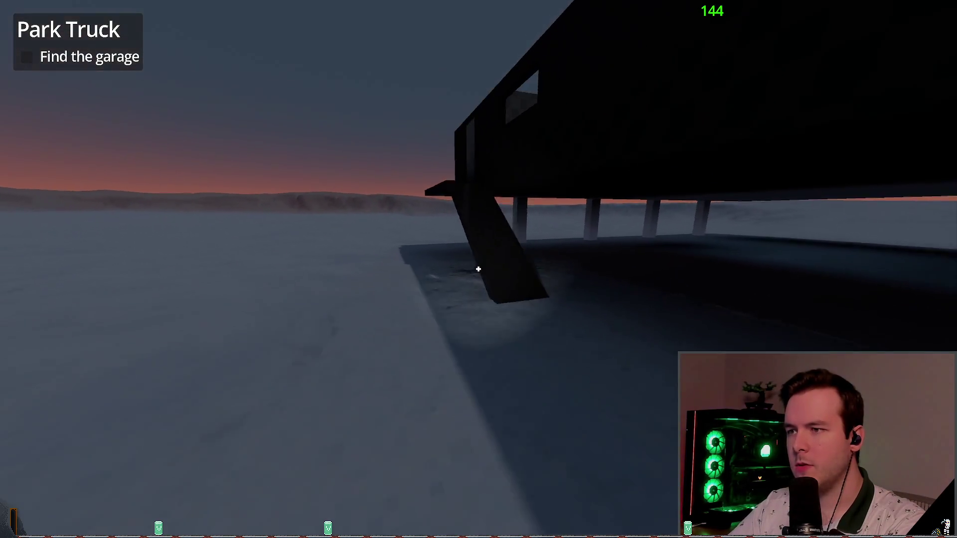
key("w")
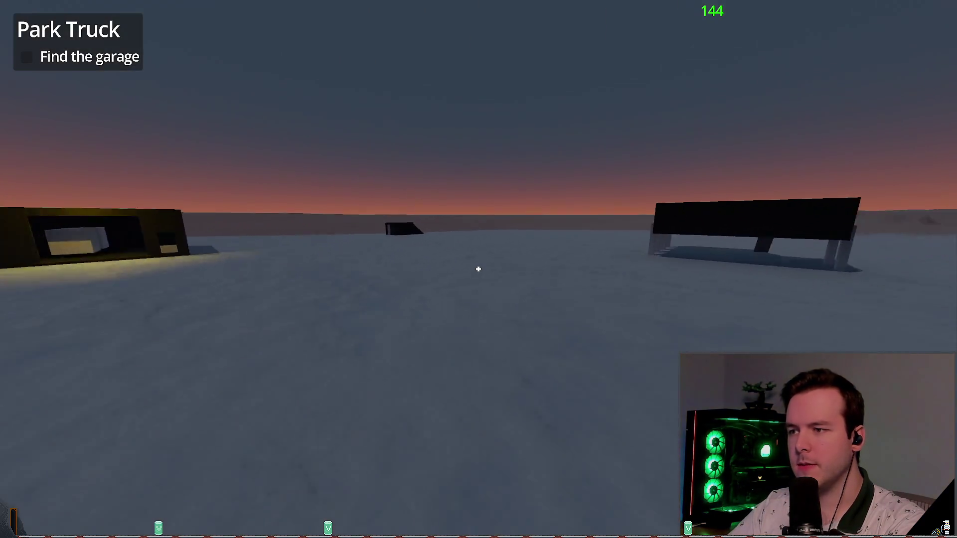
key("Escape")
left_click(48, 343)
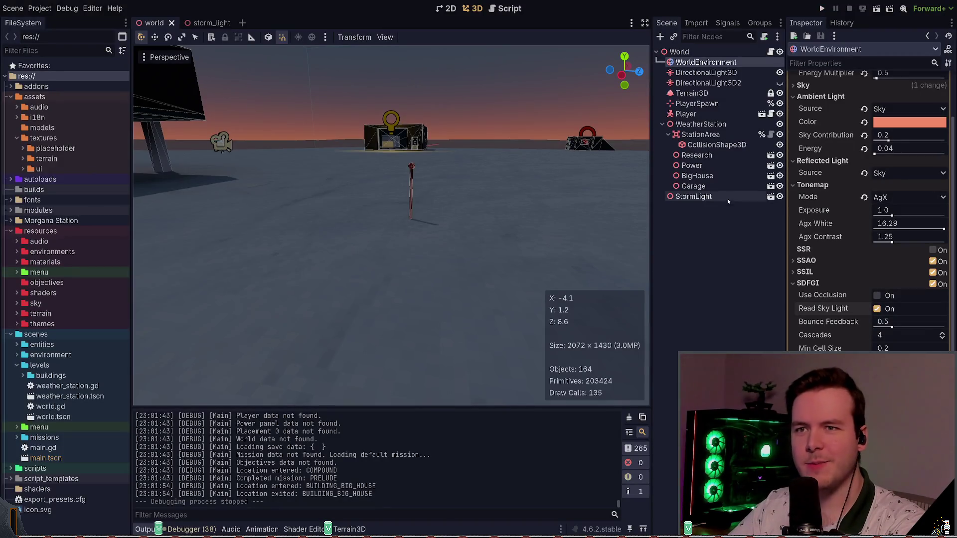
- Uncheck SDFGI in WorldEnvironment and save the world scene
left_click(940, 283)
key("ctrl+s")
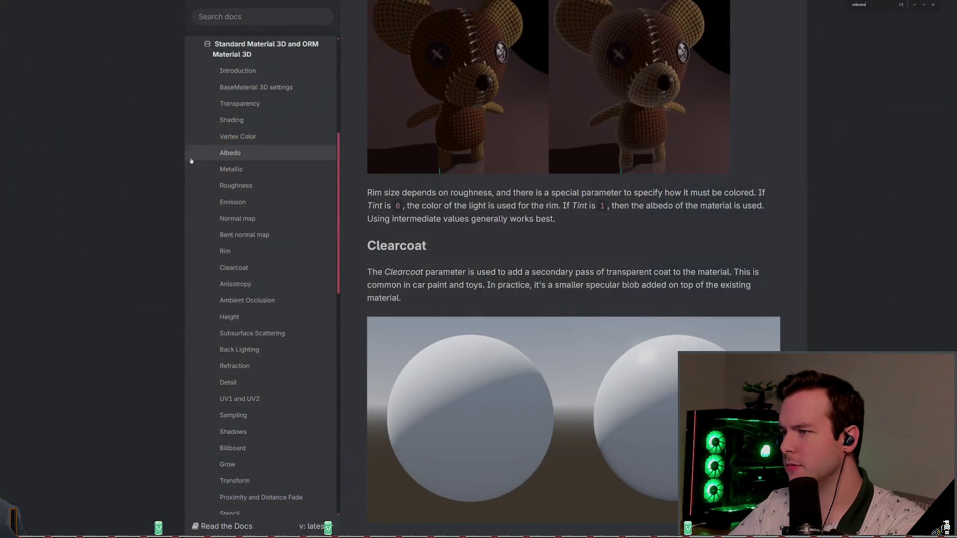
- Read the StandardMaterial3D docs page down to the comments, then return to 'godot ormmaterial' results
scroll(791, 192, "down", 3)
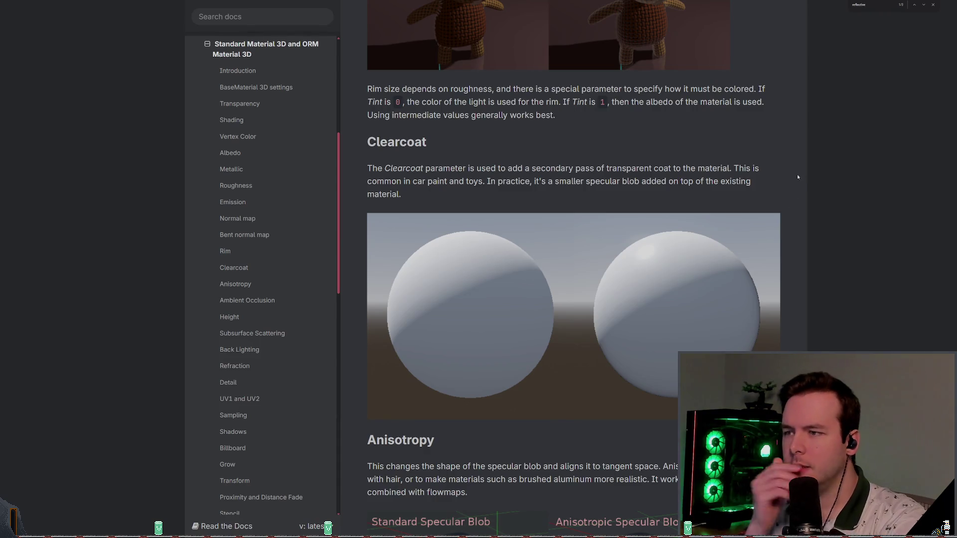
scroll(792, 199, "down", 3)
scroll(780, 222, "down", 3)
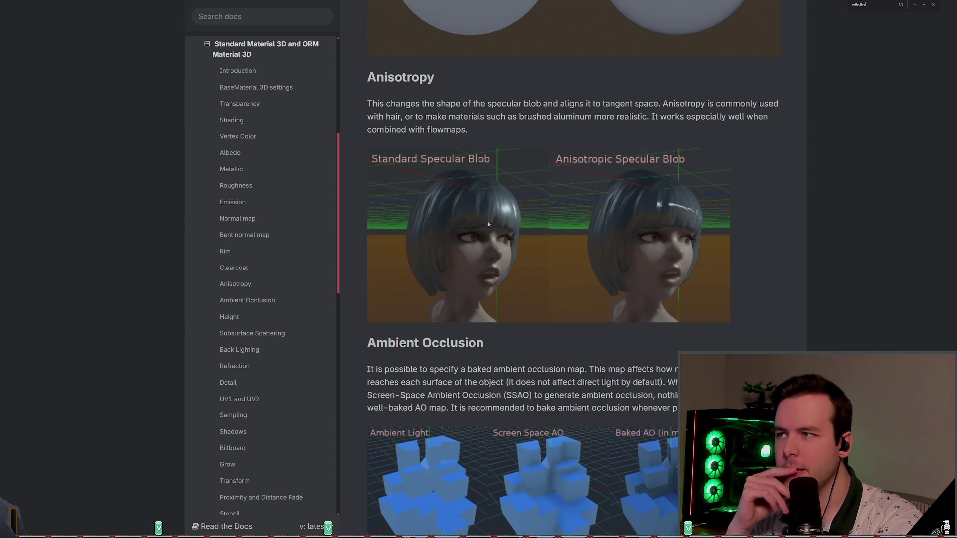
scroll(502, 218, "down", 3)
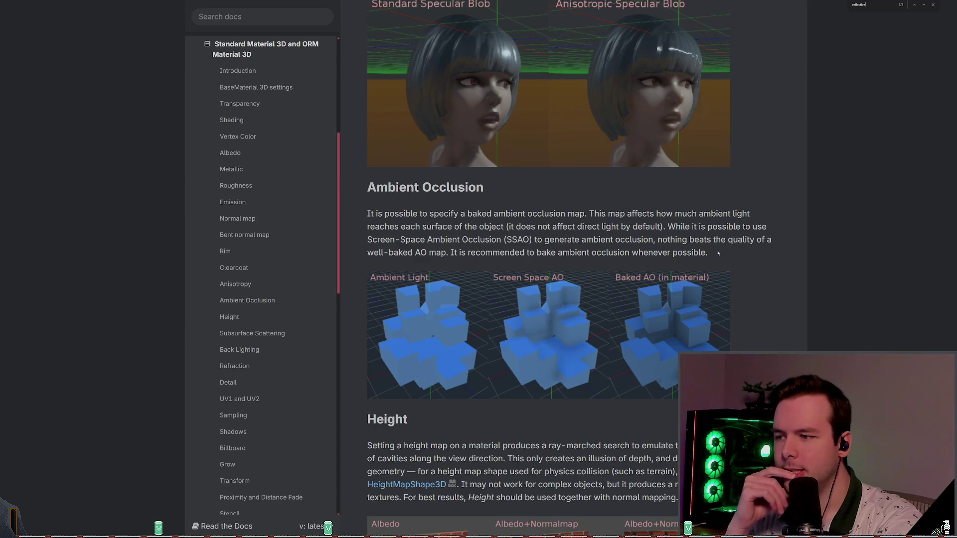
scroll(718, 254, "down", 10)
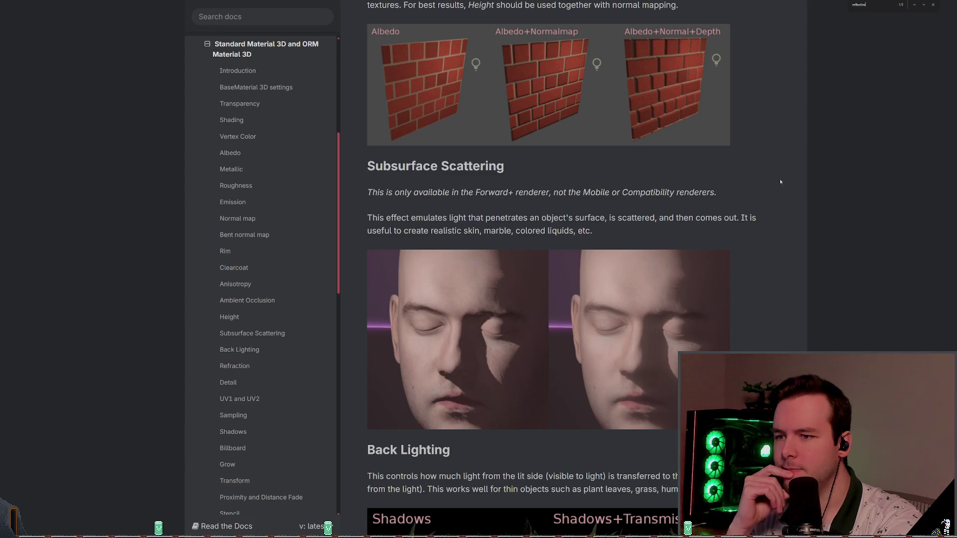
scroll(780, 217, "down", 3)
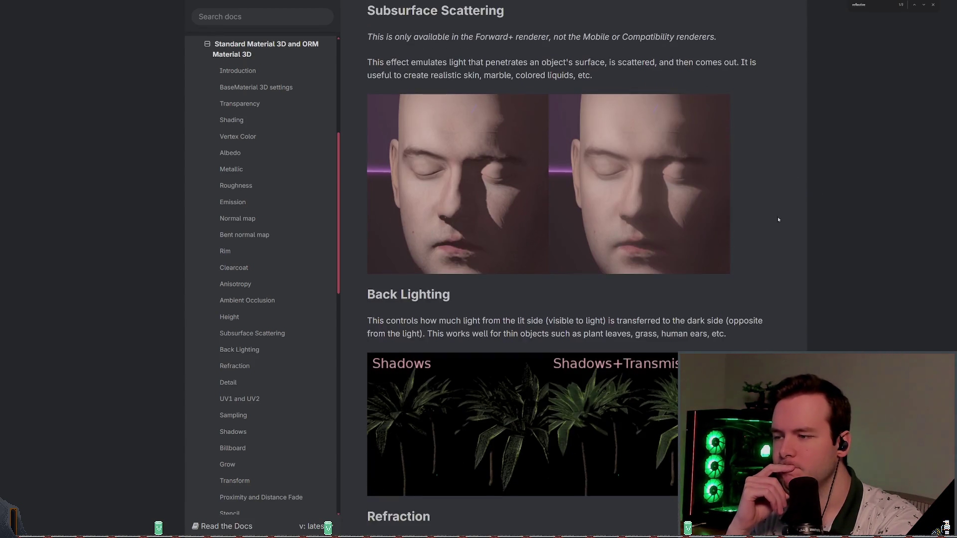
scroll(773, 214, "down", 3)
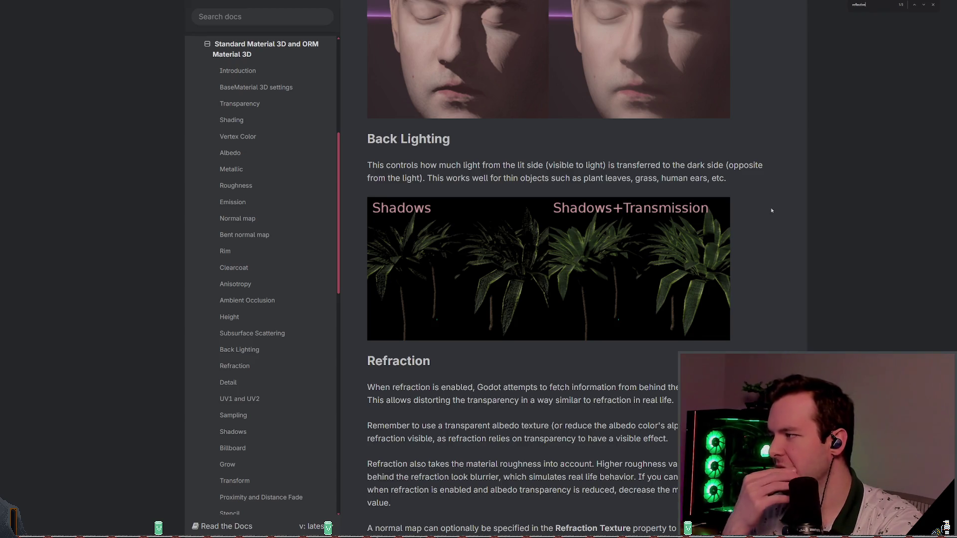
scroll(770, 212, "down", 1)
scroll(768, 214, "down", 4)
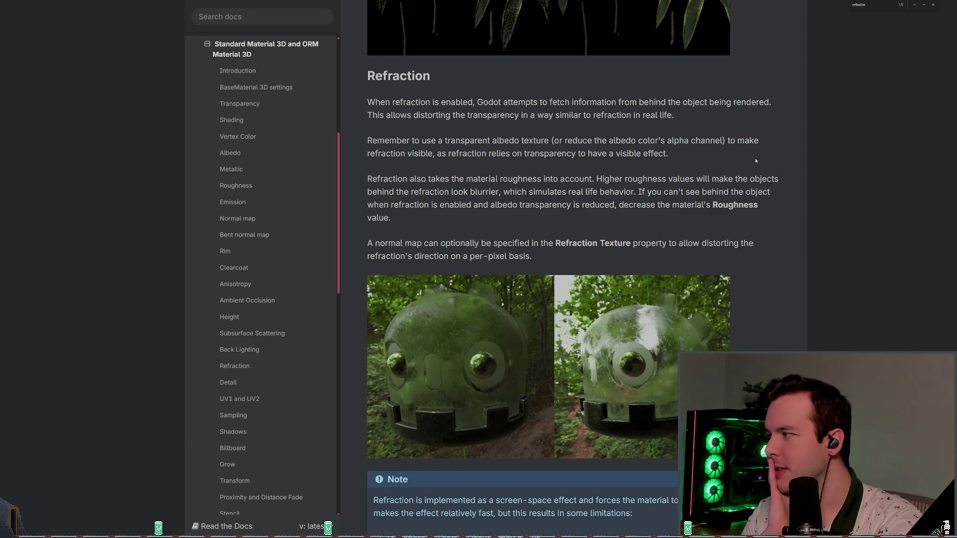
scroll(759, 159, "down", 2)
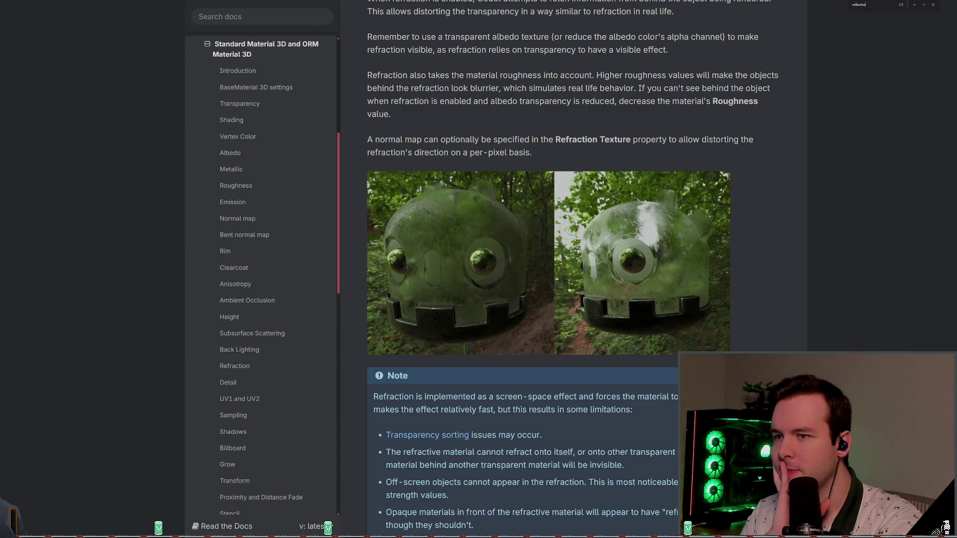
scroll(704, 184, "down", 7)
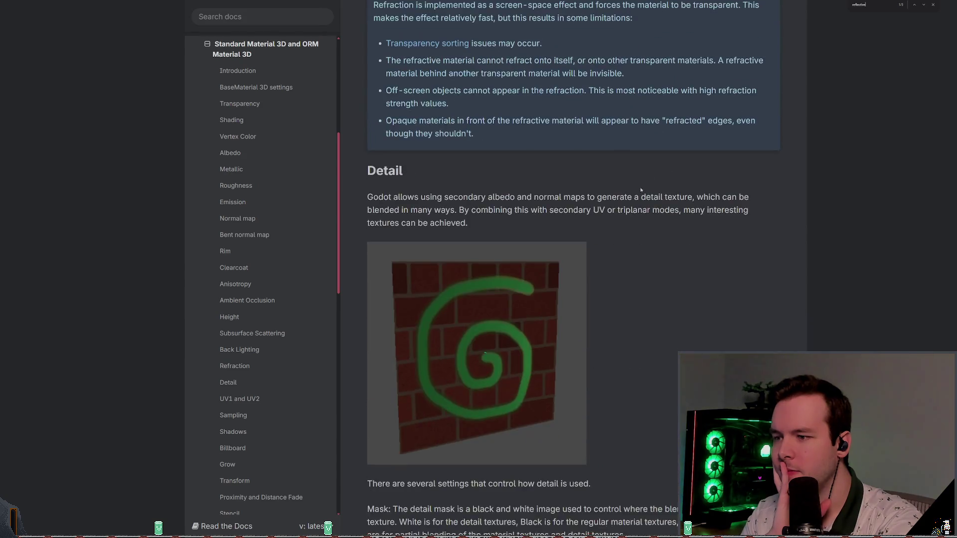
scroll(640, 189, "down", 15)
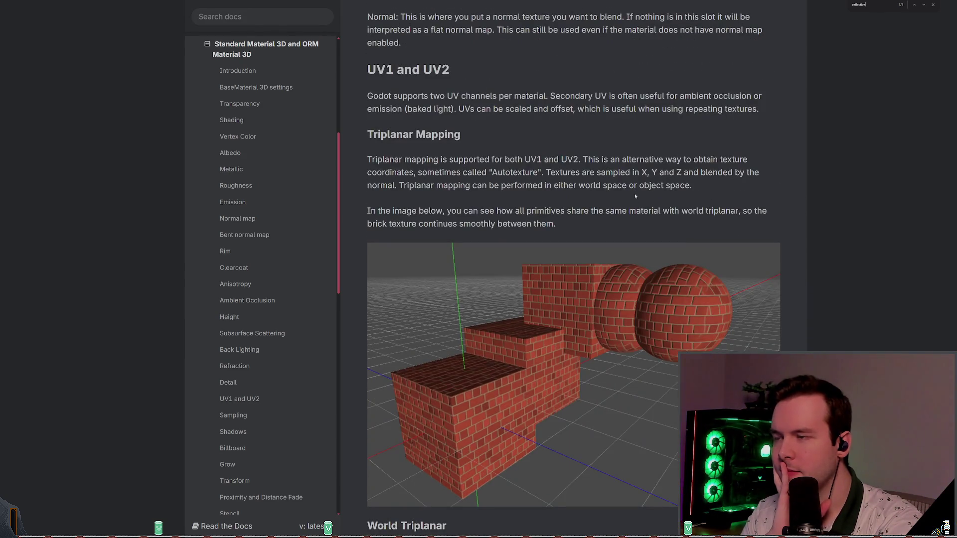
scroll(635, 196, "down", 3)
scroll(632, 200, "down", 6)
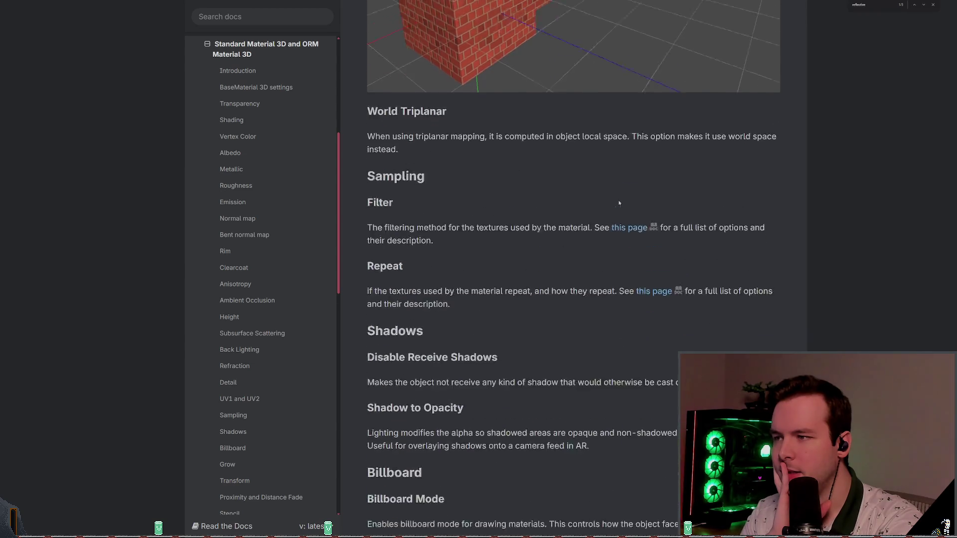
scroll(615, 195, "down", 3)
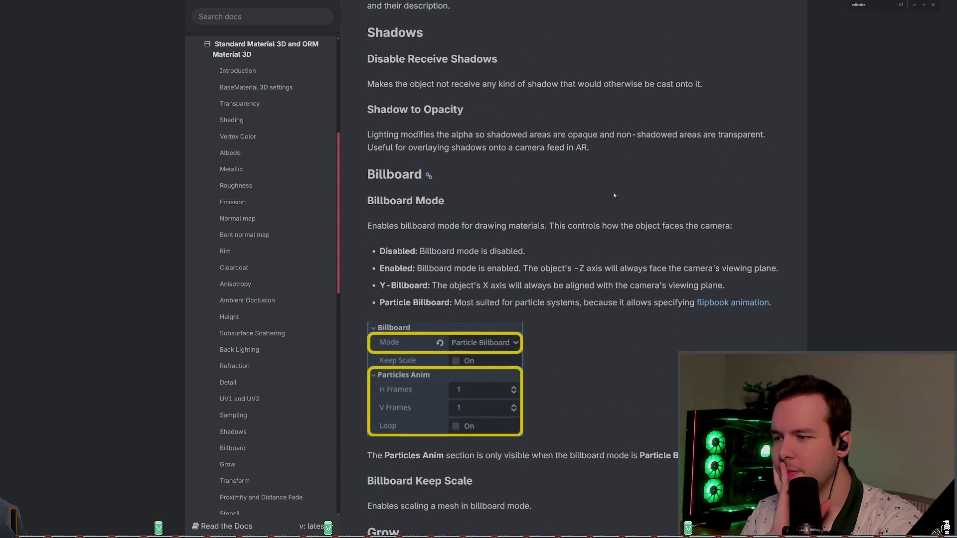
scroll(613, 190, "down", 9)
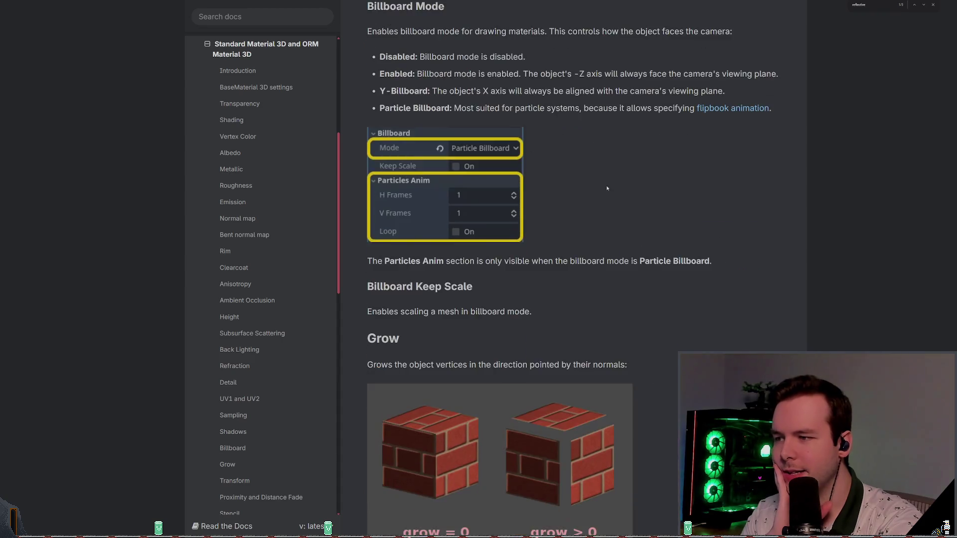
scroll(618, 181, "down", 10)
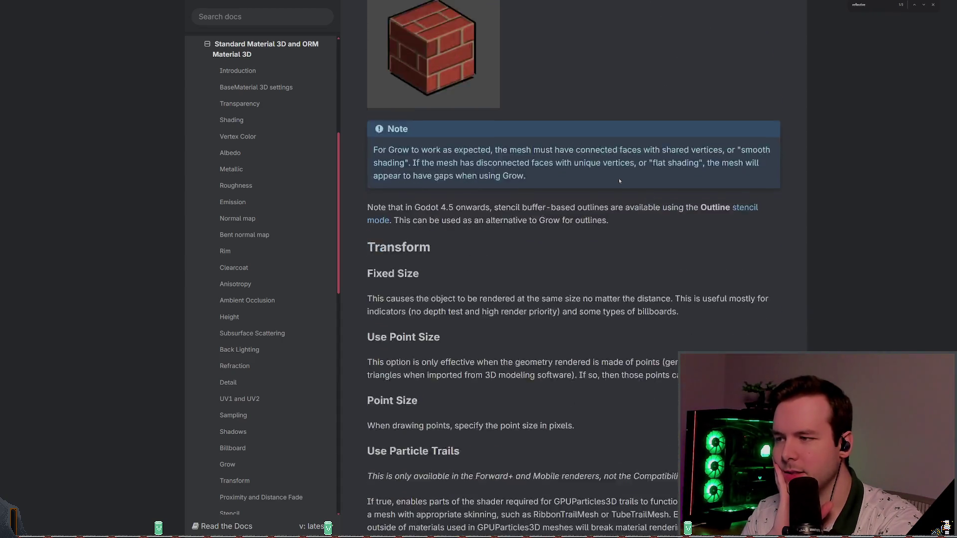
scroll(617, 180, "down", 6)
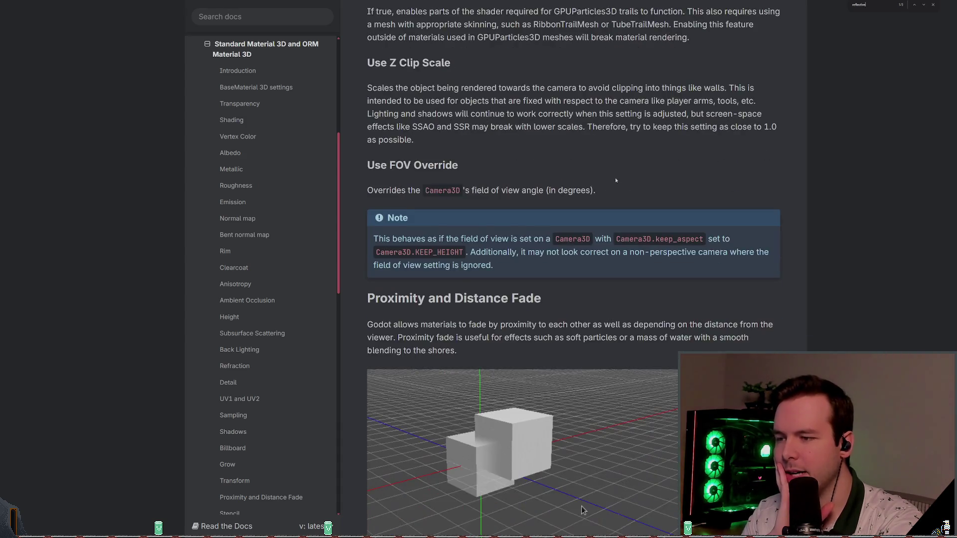
scroll(581, 224, "down", 2)
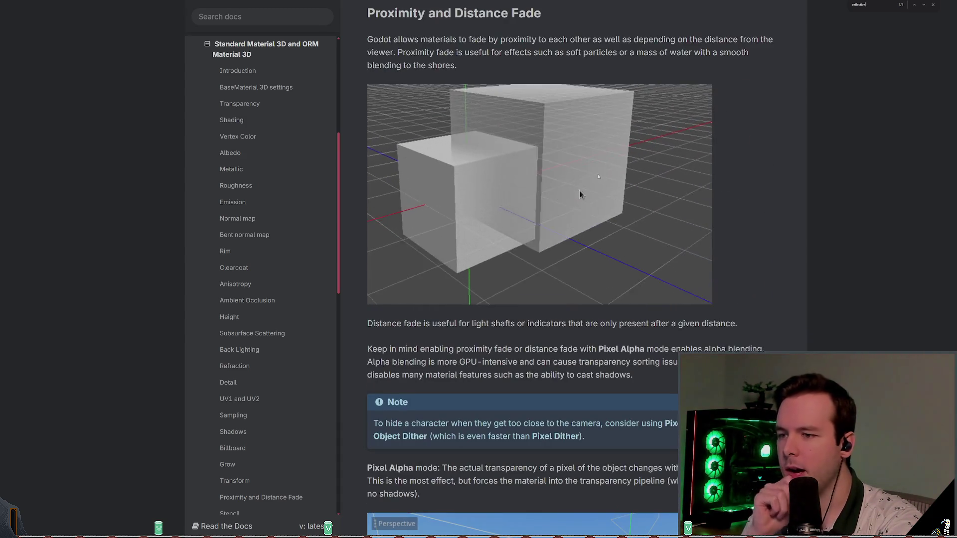
scroll(579, 150, "down", 1)
scroll(592, 182, "down", 10)
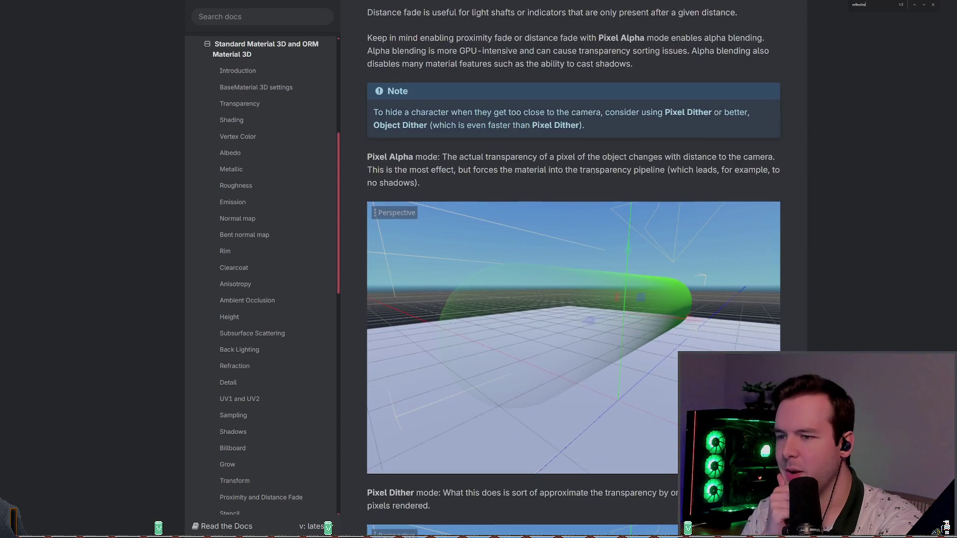
scroll(589, 173, "down", 9)
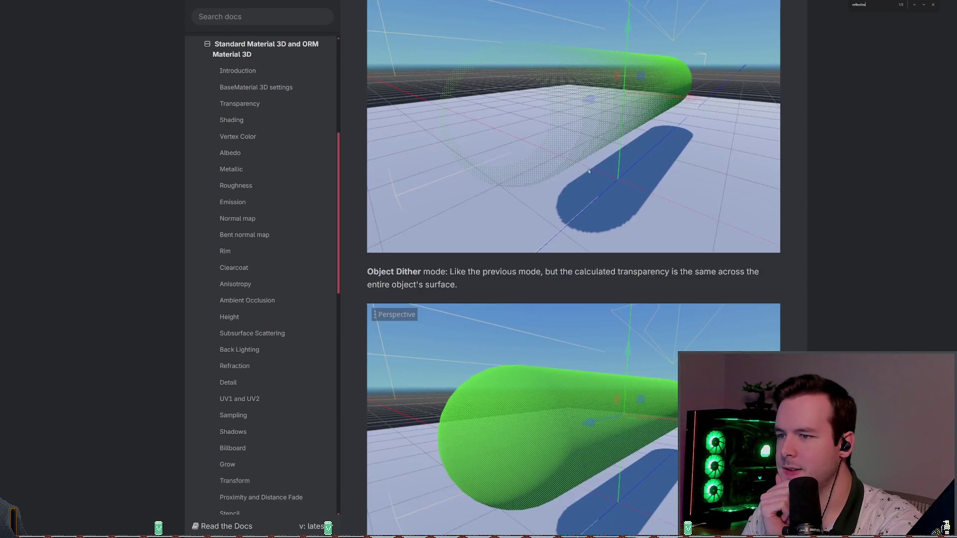
scroll(593, 170, "down", 6)
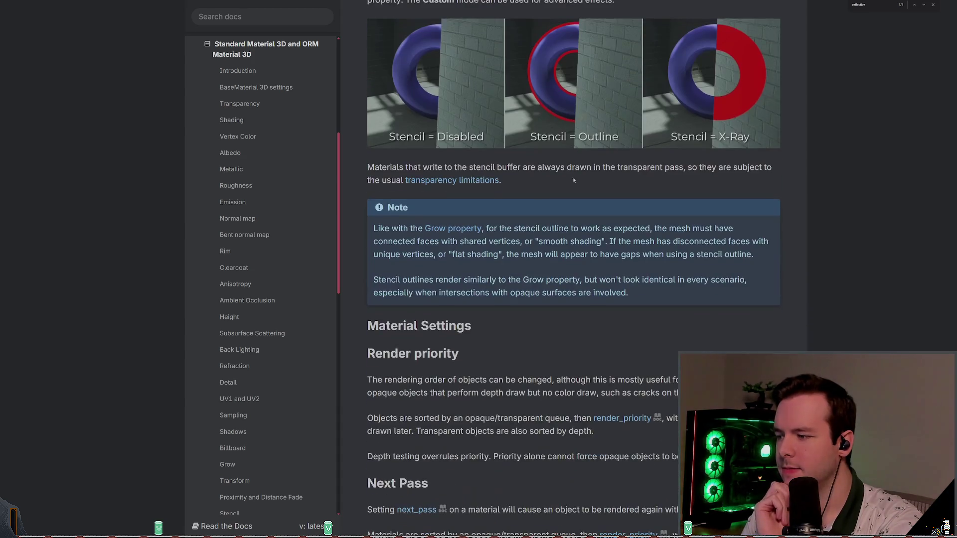
scroll(421, 252, "down", 13)
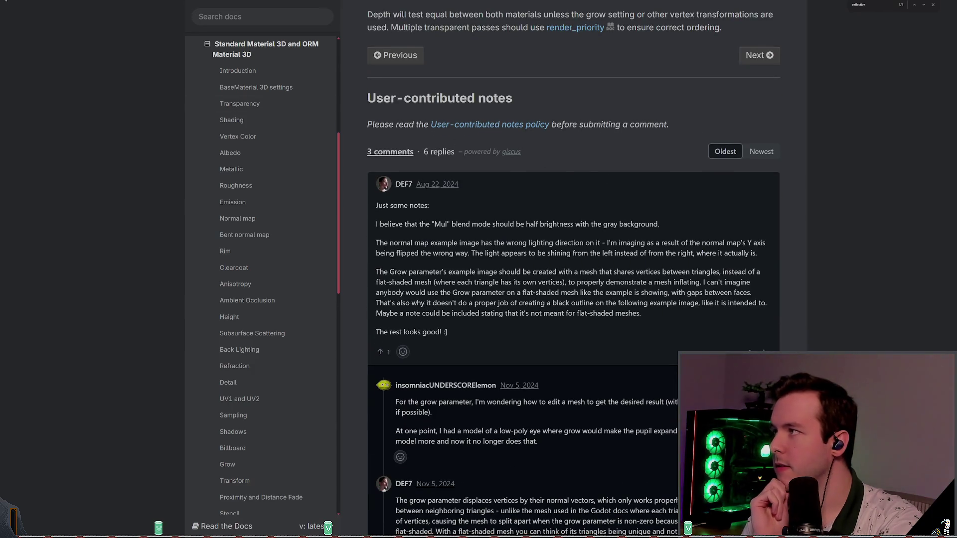
key("alt+Left")
- Search for 'godot mirror material' and open the GodotMirror GitHub result
double_click(335, 19)
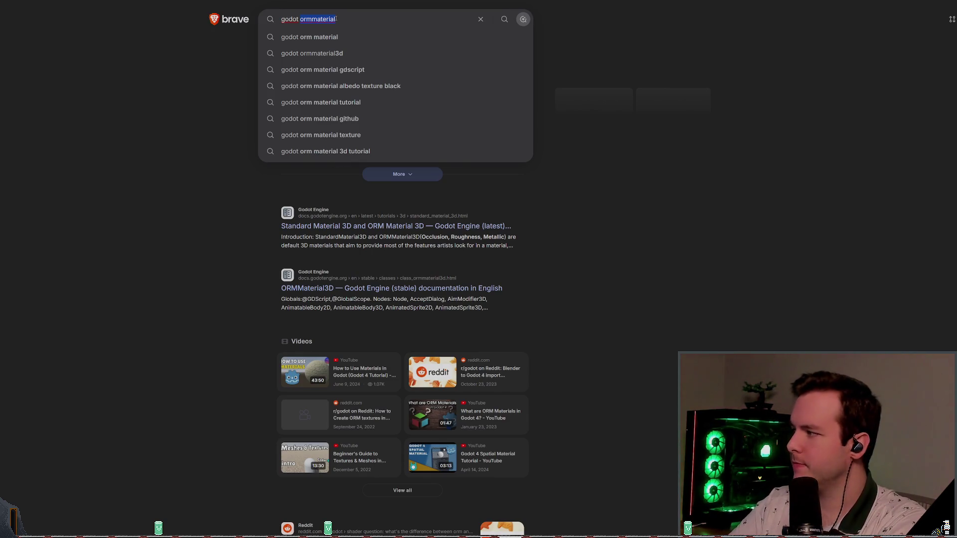
type("mirror material")
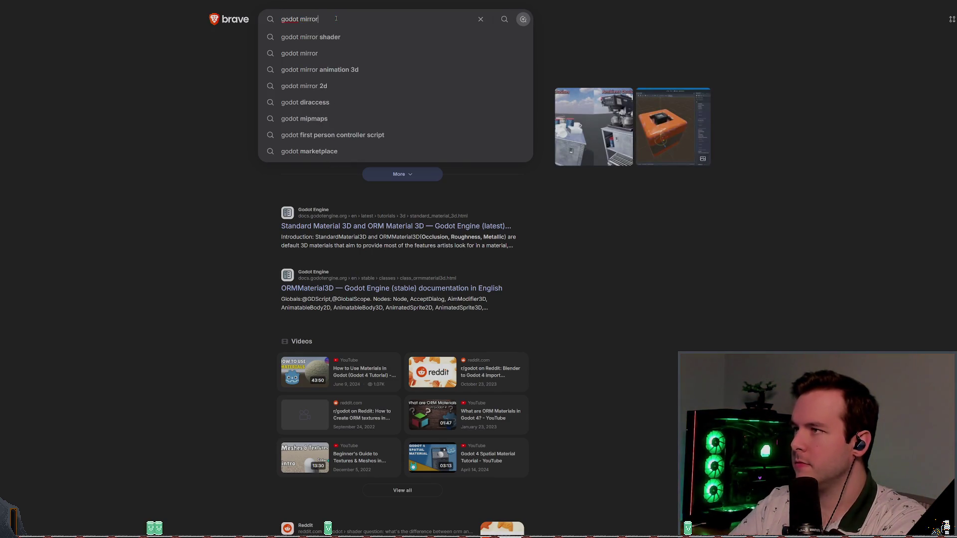
key("Return")
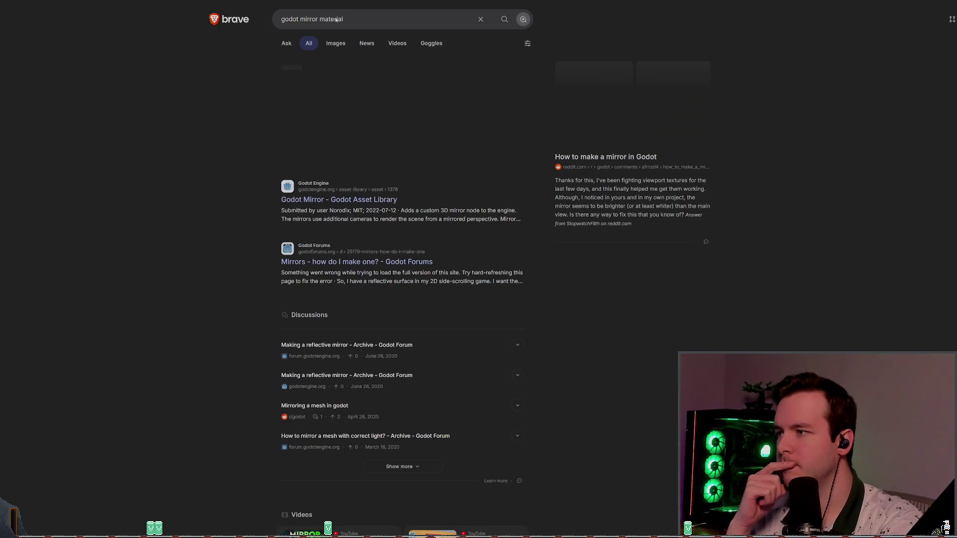
left_click(347, 202)
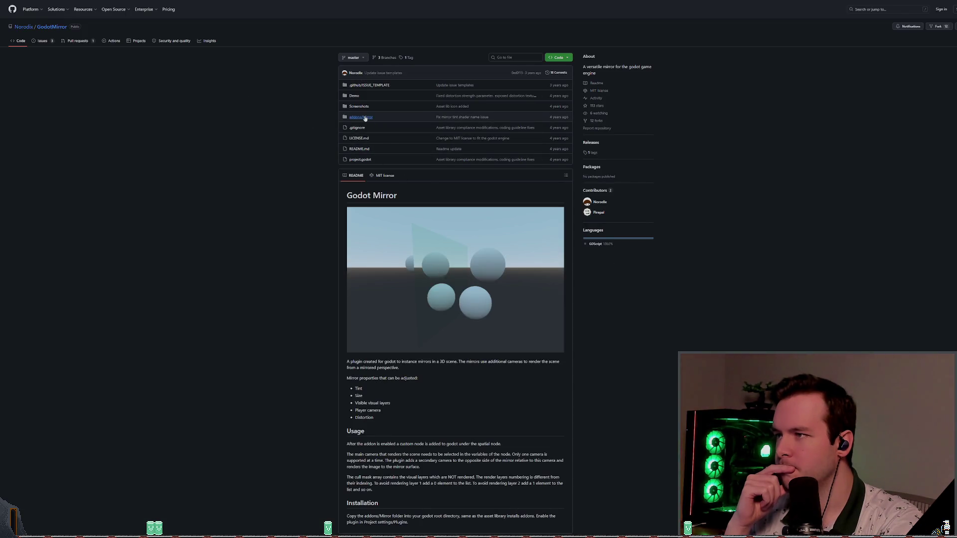
- Check the Demo folder, then read the zoomed-in Mirror.gdshader code in addons/Mirror
left_click(354, 96)
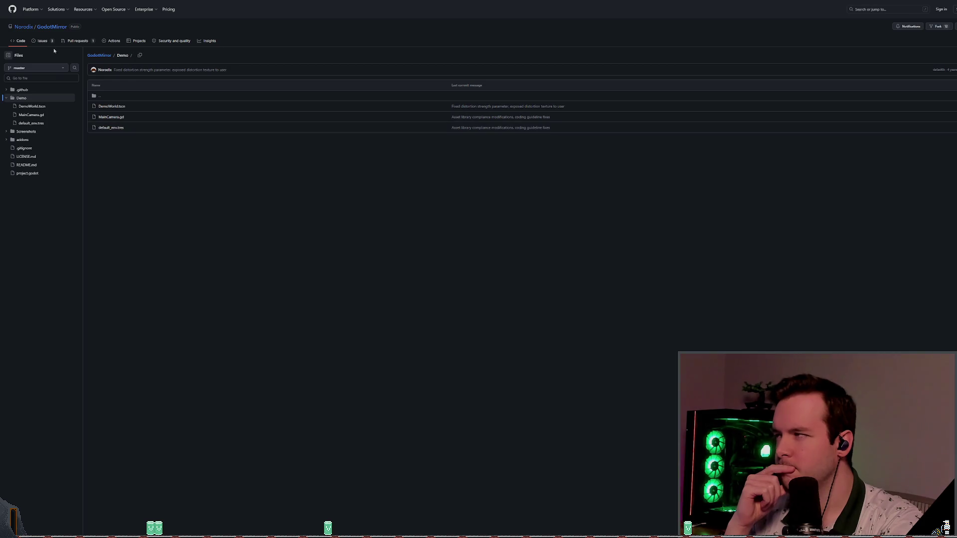
key("alt+Left")
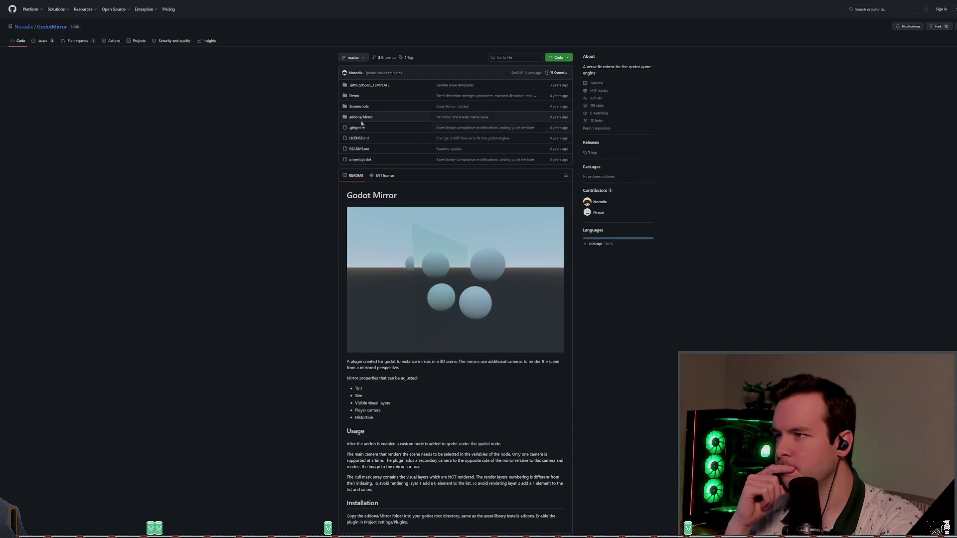
left_click(361, 117)
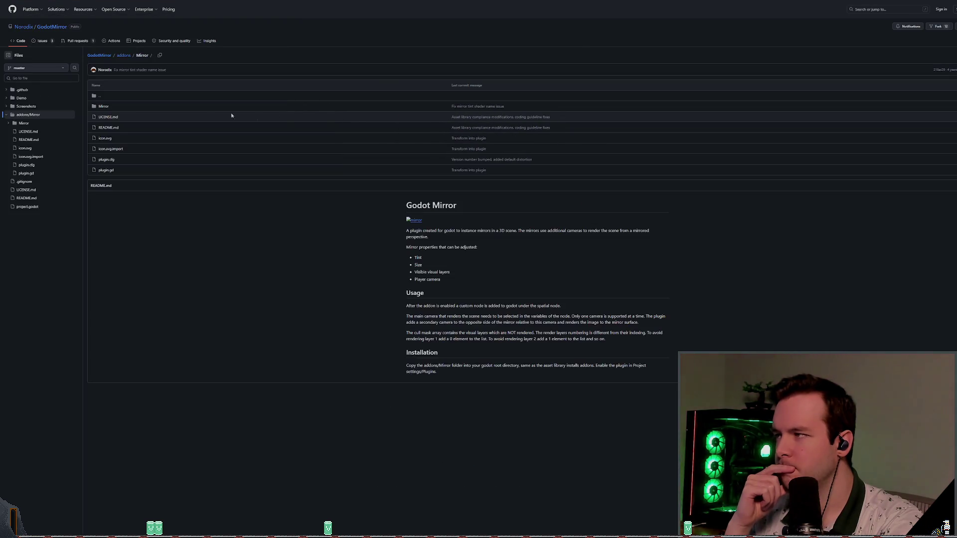
left_click(104, 107)
left_click(115, 117)
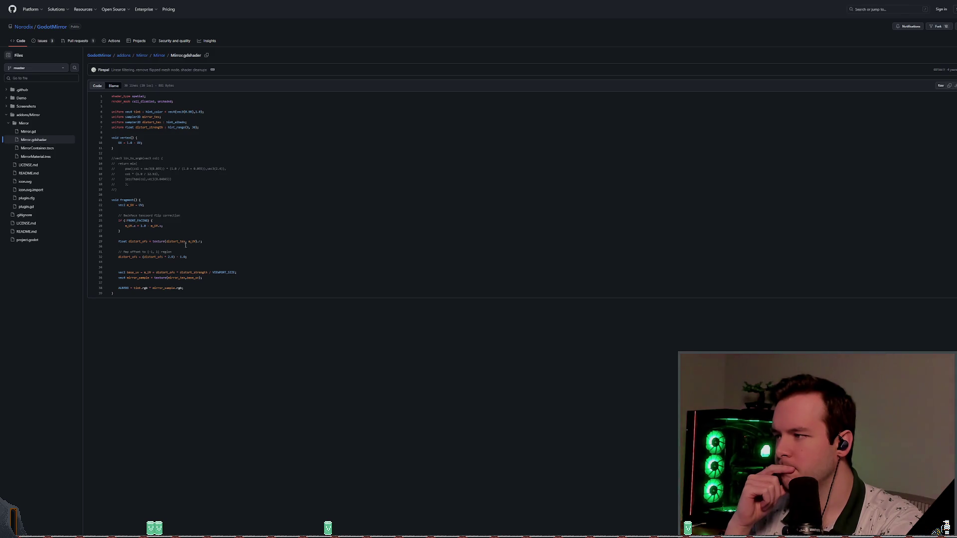
key("ctrl+plus")
key("ctrl+plus")
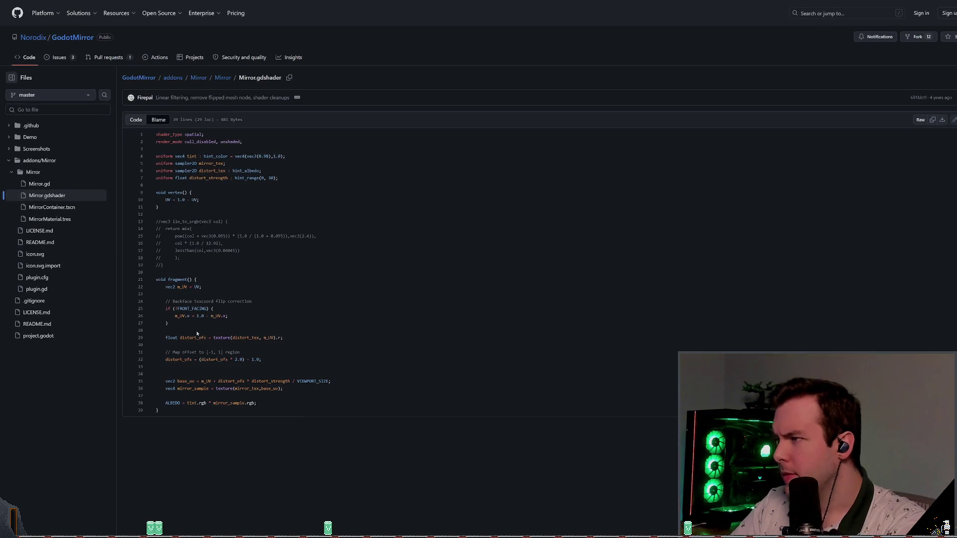
key("ctrl+plus")
scroll(215, 145, "down", 1)
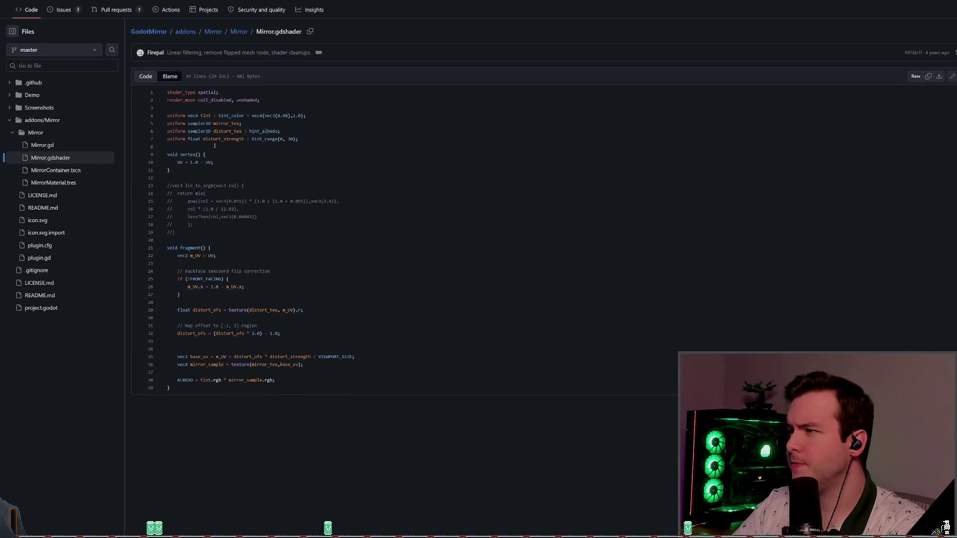
key("alt+Left")
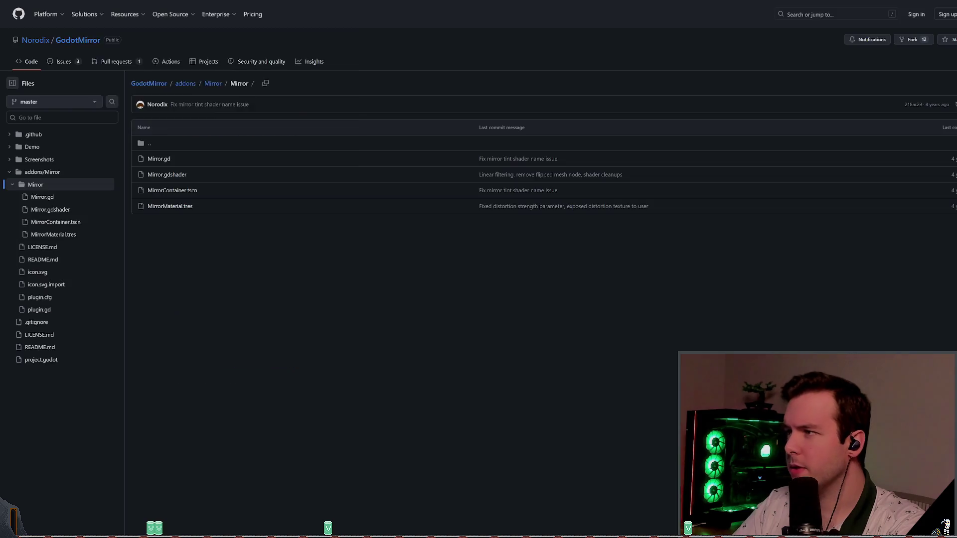
- View MirrorMaterial.tres and scroll through the Mirror.gd script
left_click(179, 206)
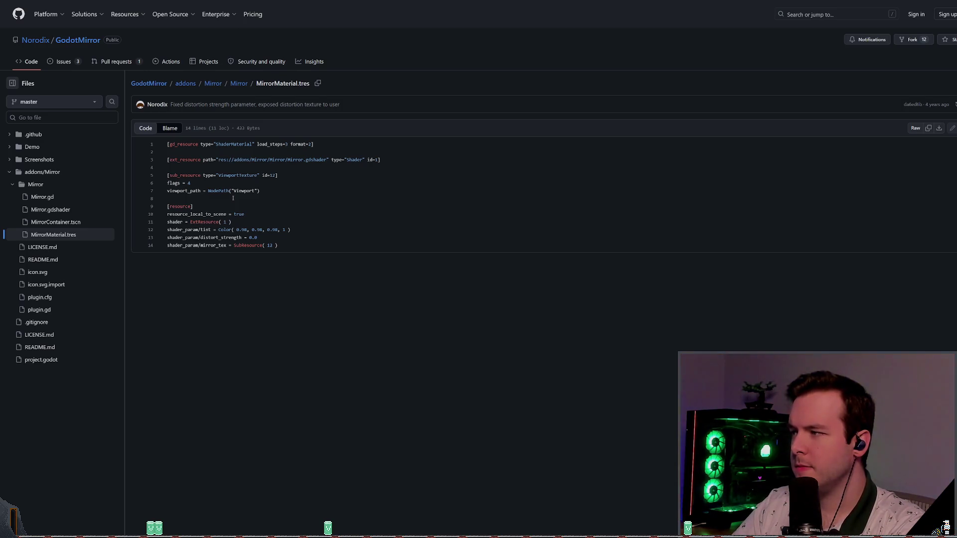
left_click(84, 199)
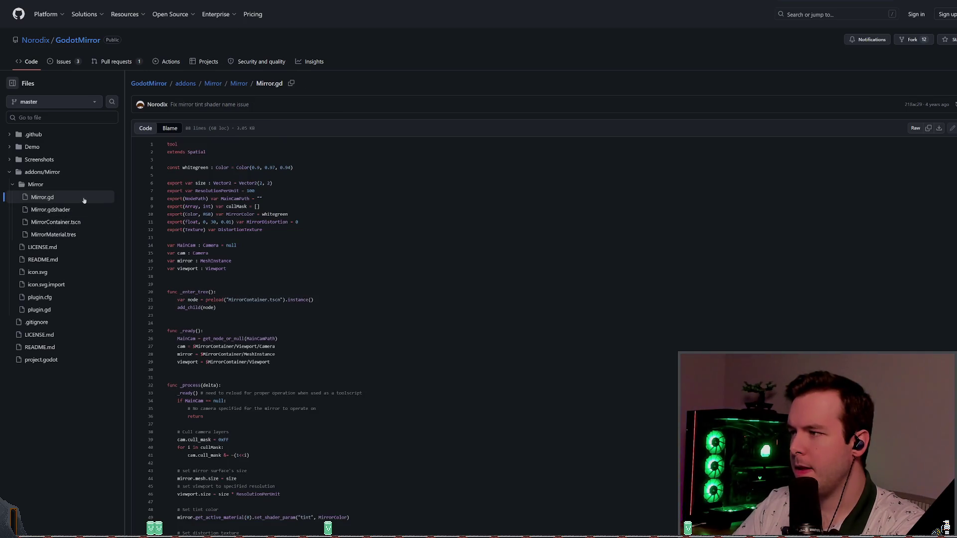
scroll(324, 234, "down", 1)
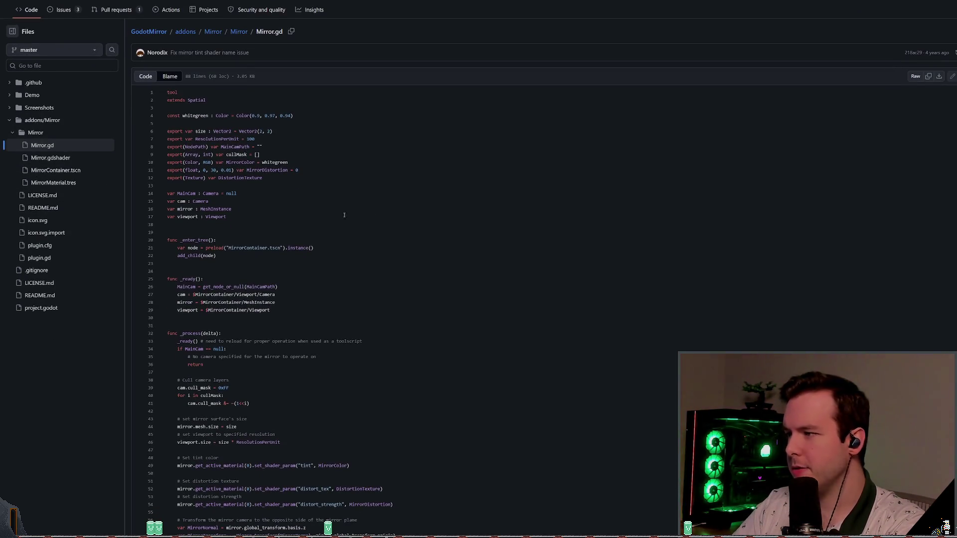
scroll(340, 195, "down", 3)
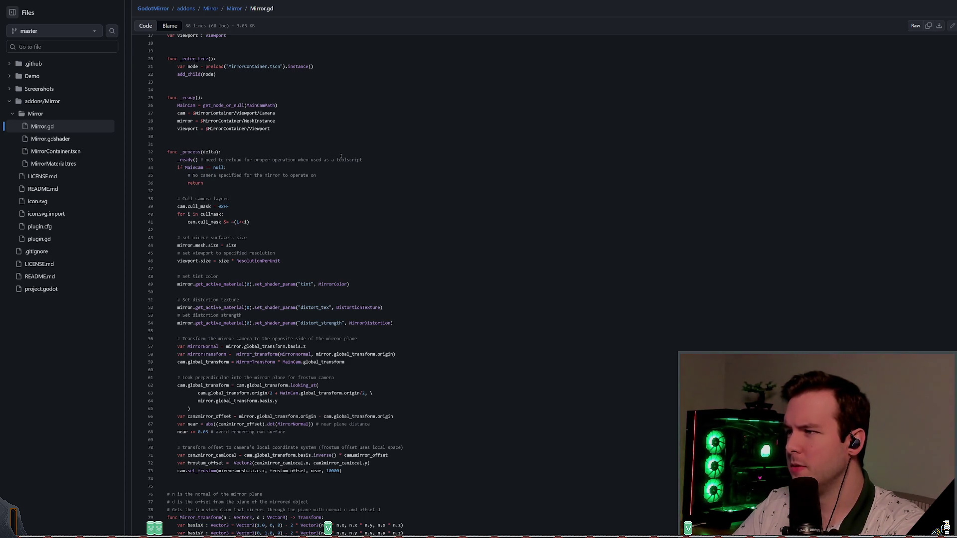
- Highlight the _ready(), _process(delta) and no-camera comment lines in Mirror.gd while reading
mouse_move(175, 152)
left_mouse_down()
mouse_move(222, 153)
mouse_move(198, 160)
left_mouse_up()
left_click(222, 153)
left_click(199, 160)
left_click_drag(179, 98, 203, 98)
left_click(203, 98)
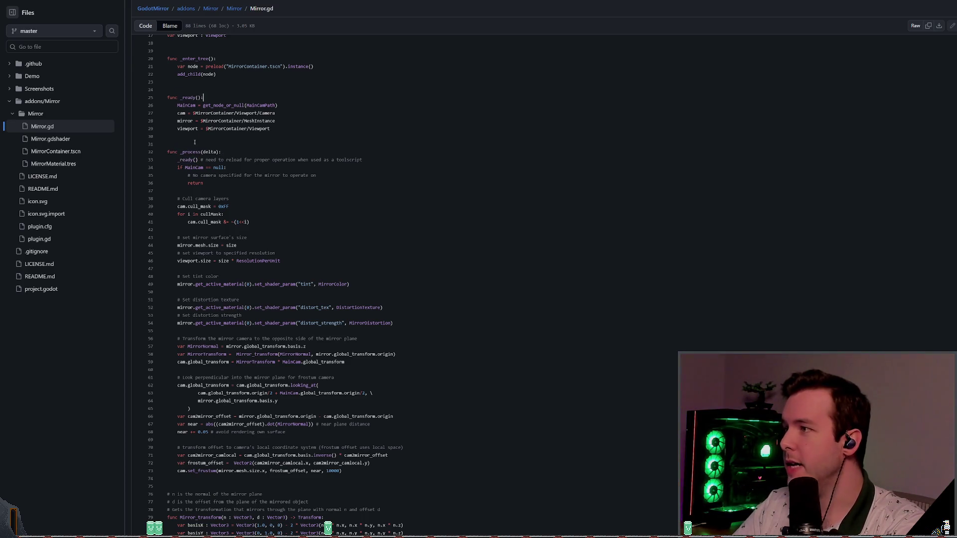
left_click_drag(221, 152, 180, 152)
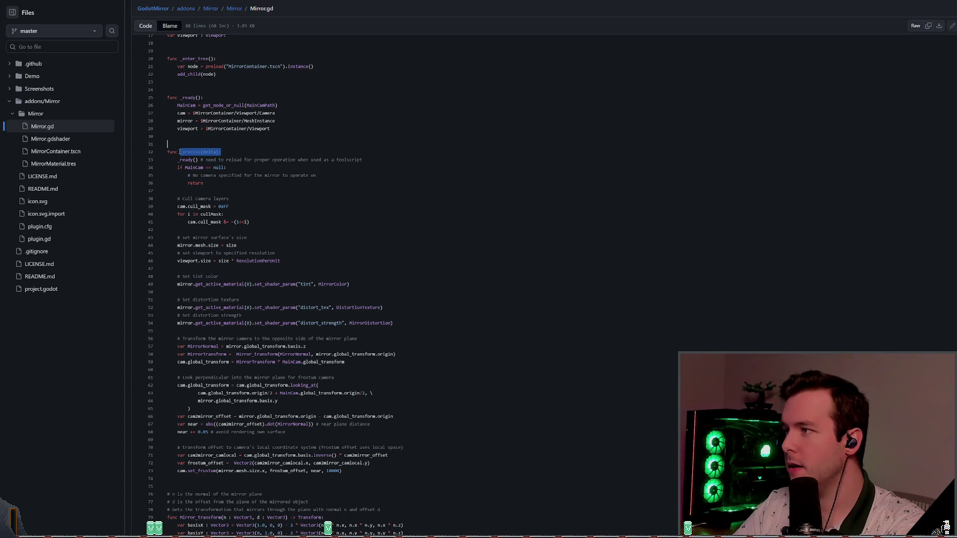
left_click(235, 152)
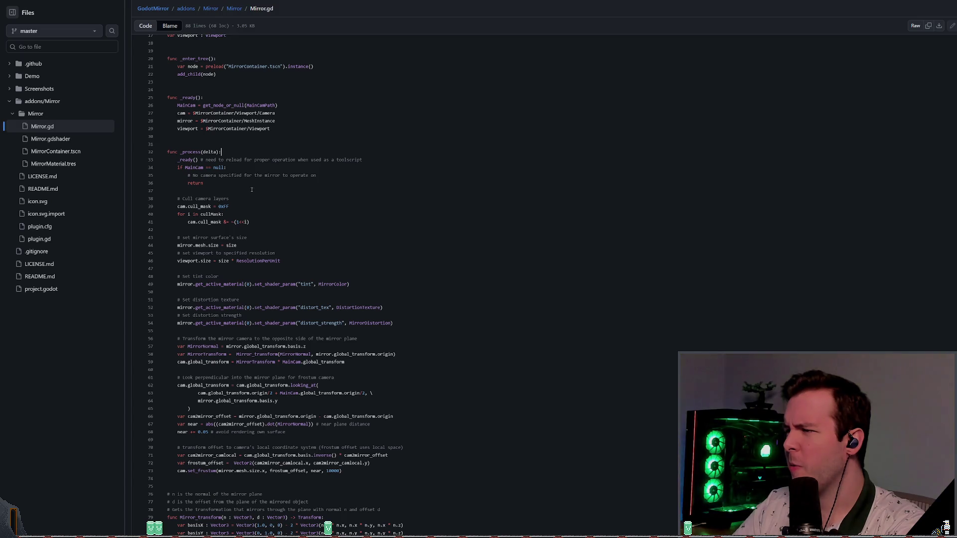
left_click(245, 178)
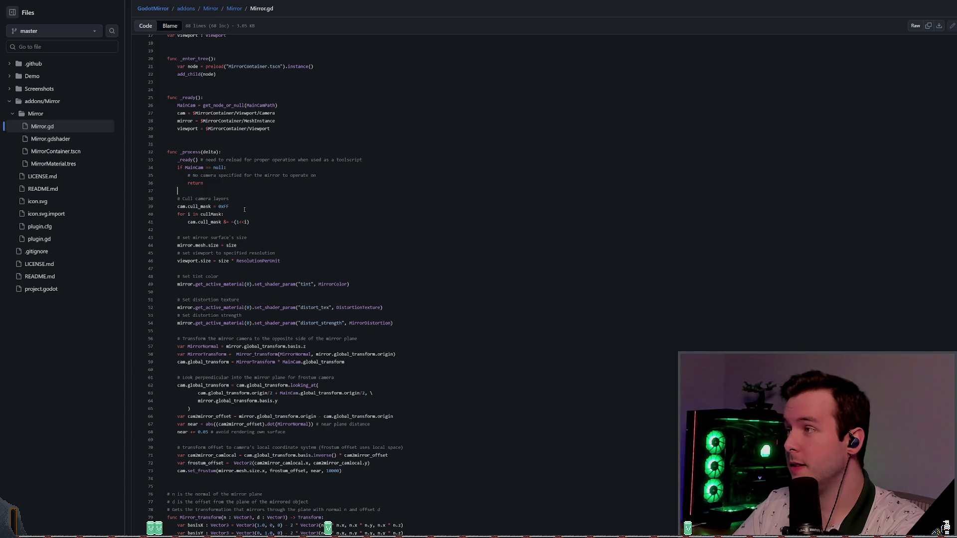
scroll(244, 209, "up", 2)
scroll(241, 214, "down", 4)
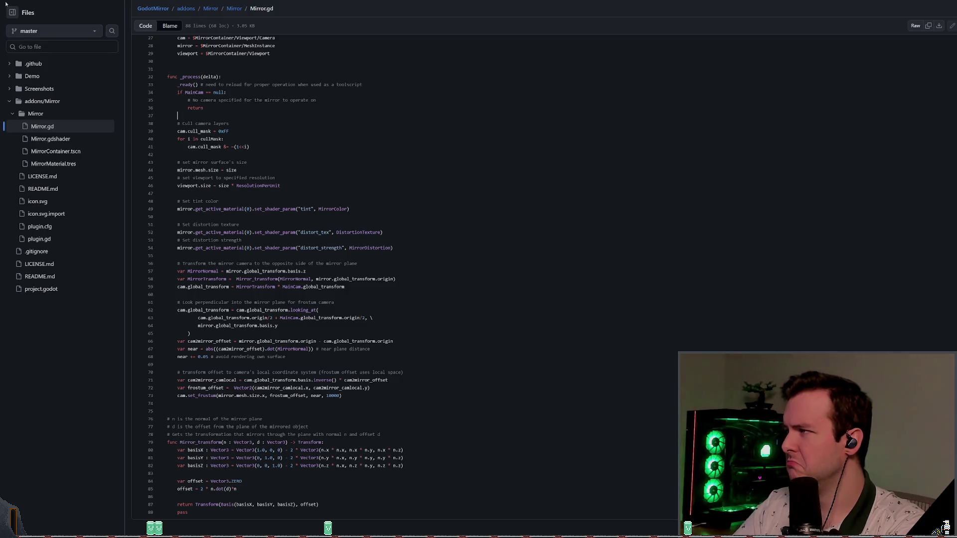
- View the Mirror.png screenshot, then go back to the search results
left_click(35, 89)
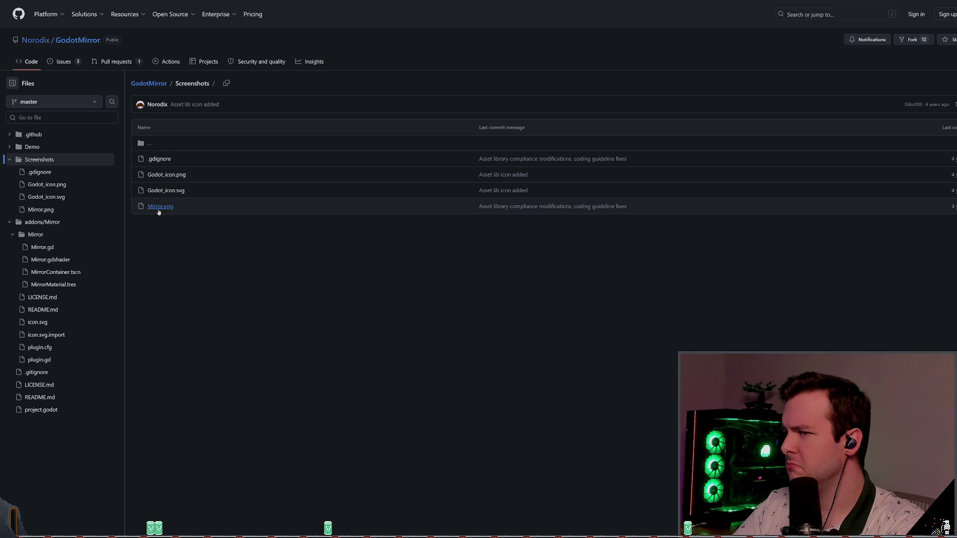
left_click(158, 209)
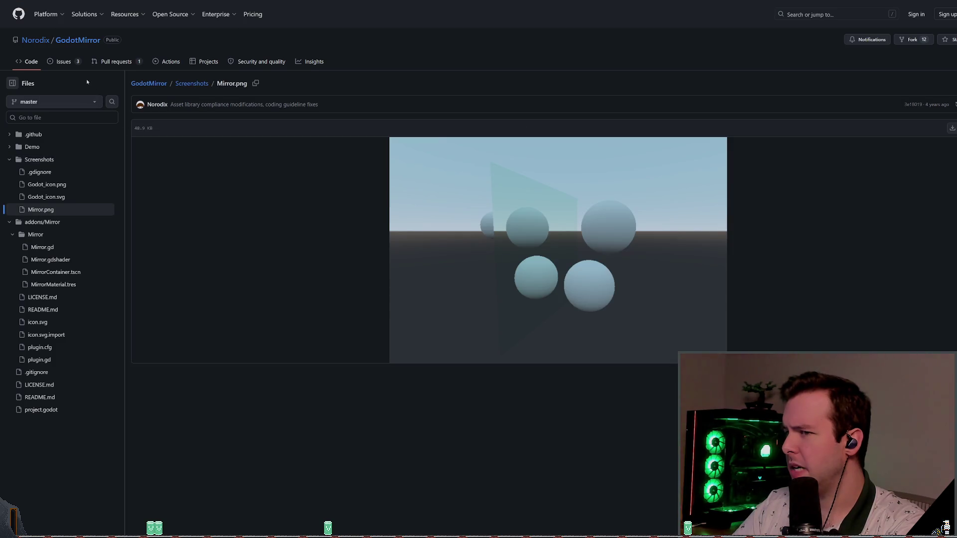
key("alt+Left")
key("alt+Left")
key("alt+Left")
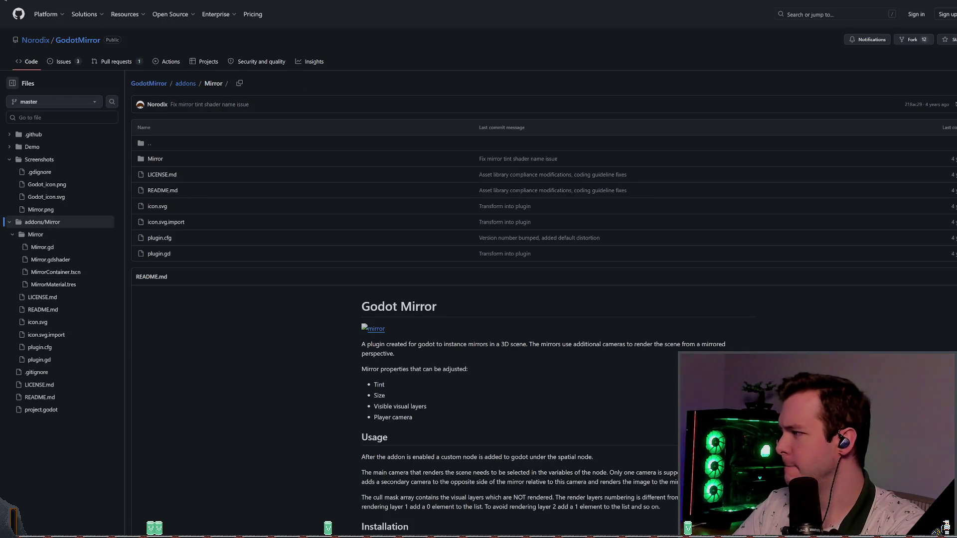
key("alt+Left")
key("alt+Left")
key("alt+Left")
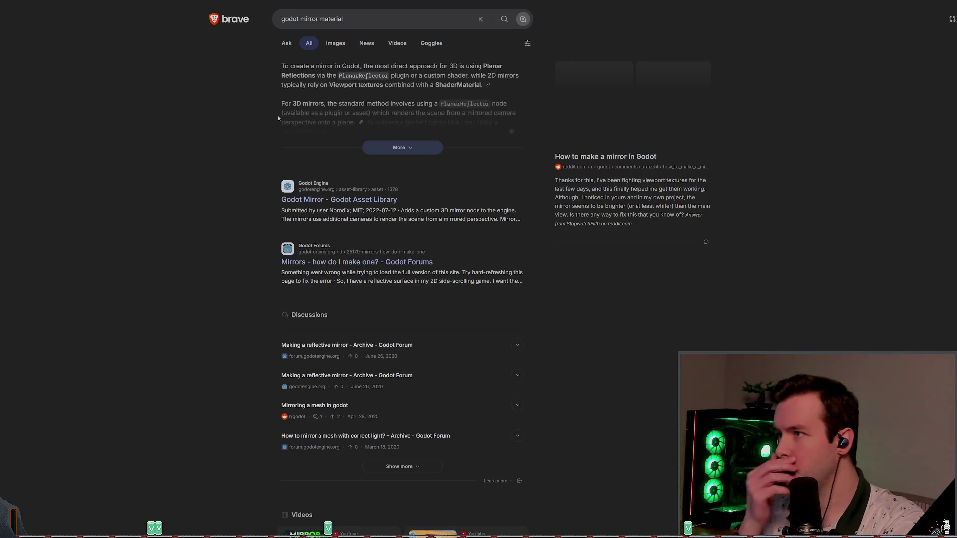
- Read the zoomed-in 'Mirrors - how do I make one?' forum thread, then return to results
left_click(349, 262)
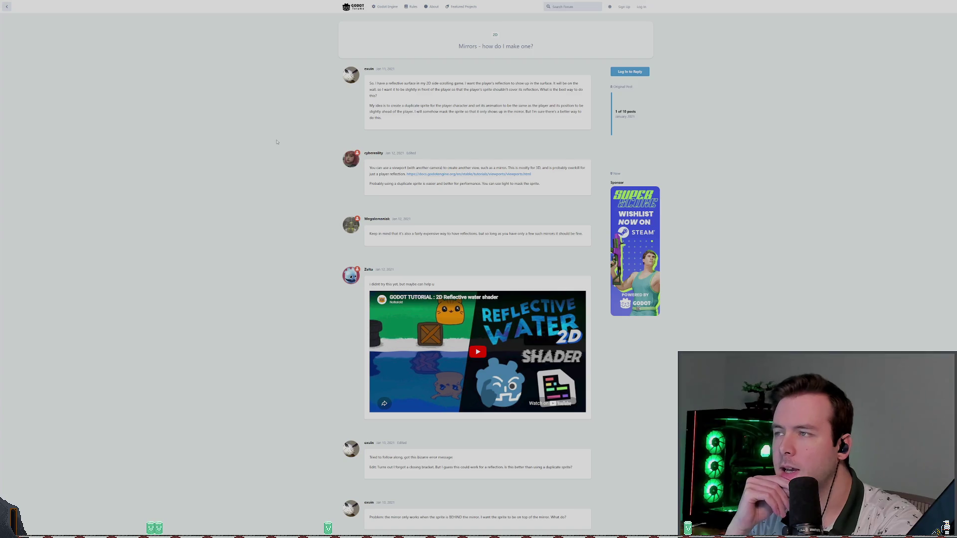
key("ctrl+plus")
key("ctrl+plus")
key("ctrl+plus")
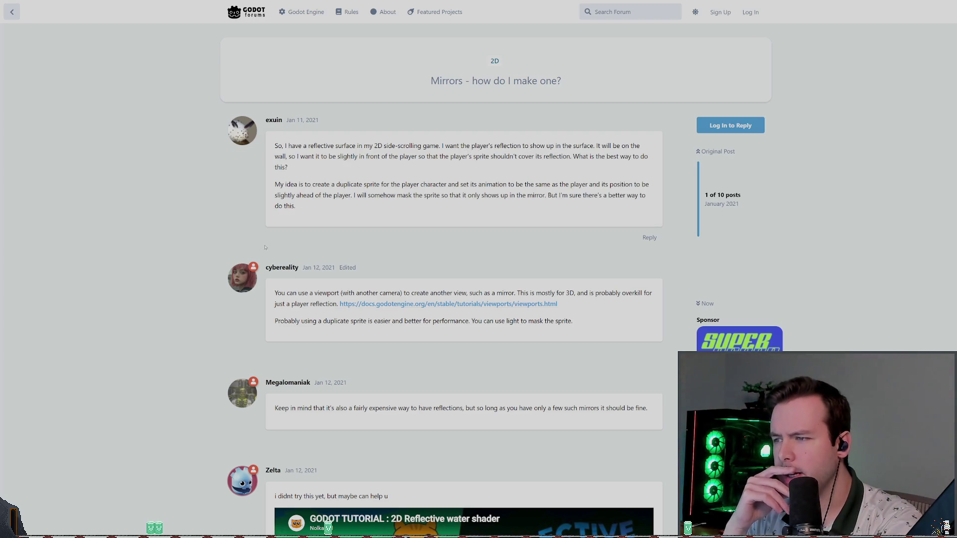
scroll(269, 243, "down", 5)
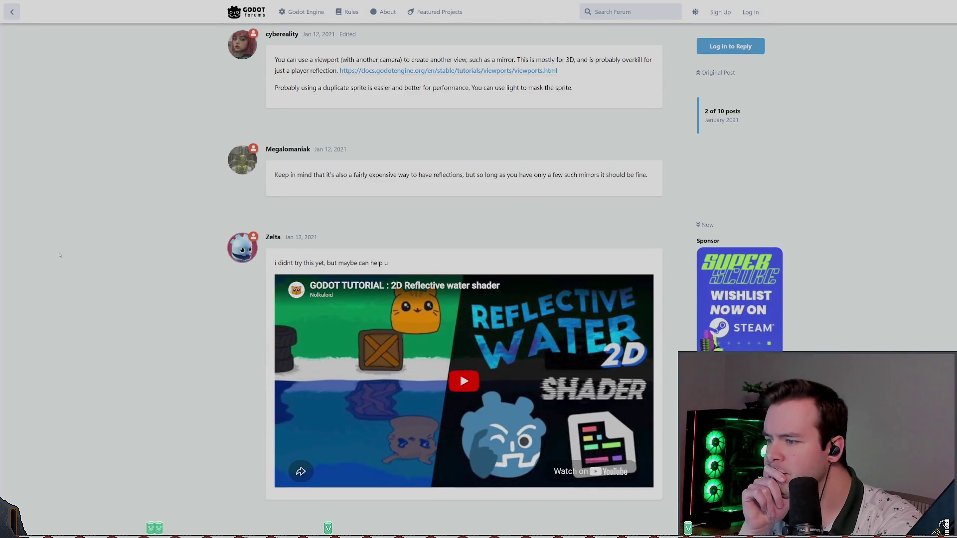
scroll(60, 255, "down", 7)
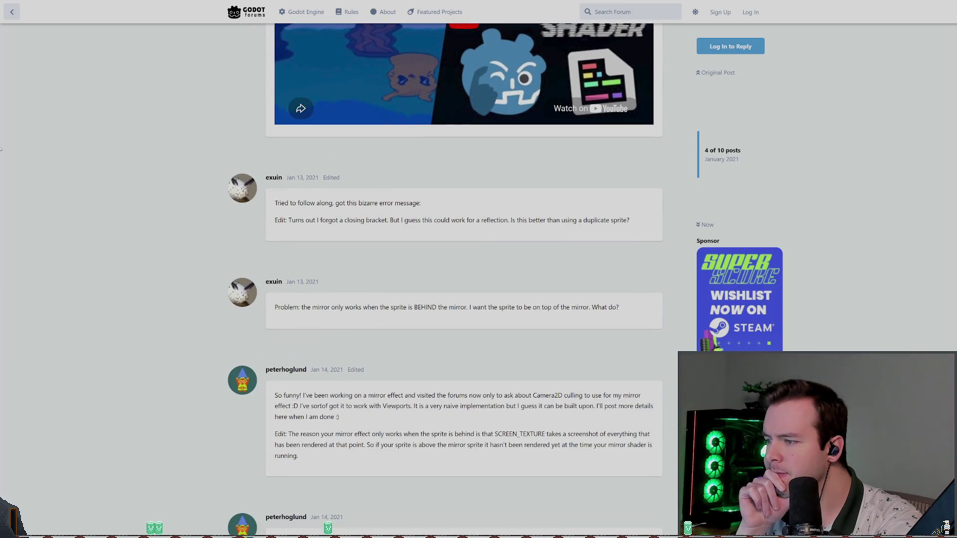
left_click(11, 12)
scroll(50, 257, "down", 6)
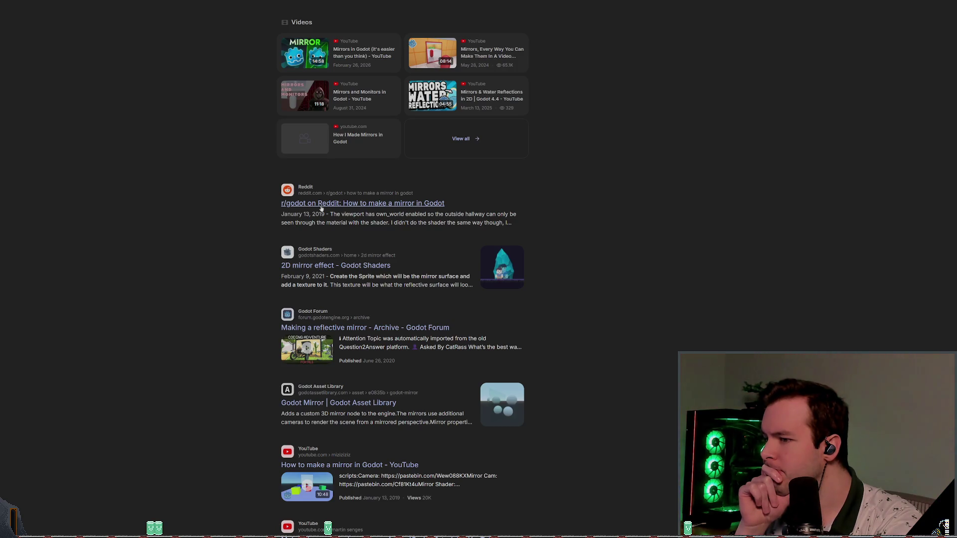
- Read the r/godot 'How to make a mirror in Godot' thread, then return to the results top
left_click(322, 205)
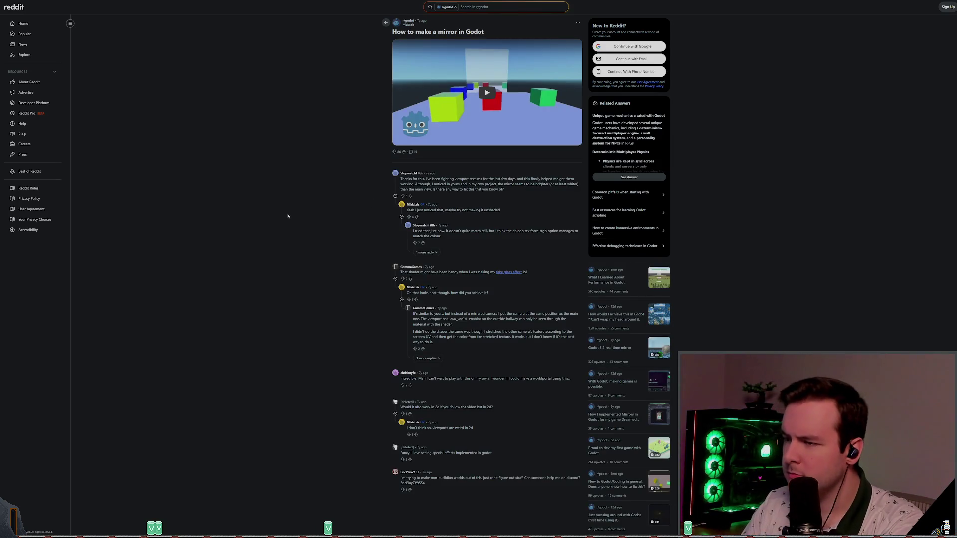
key("ctrl+0")
scroll(248, 227, "down", 6)
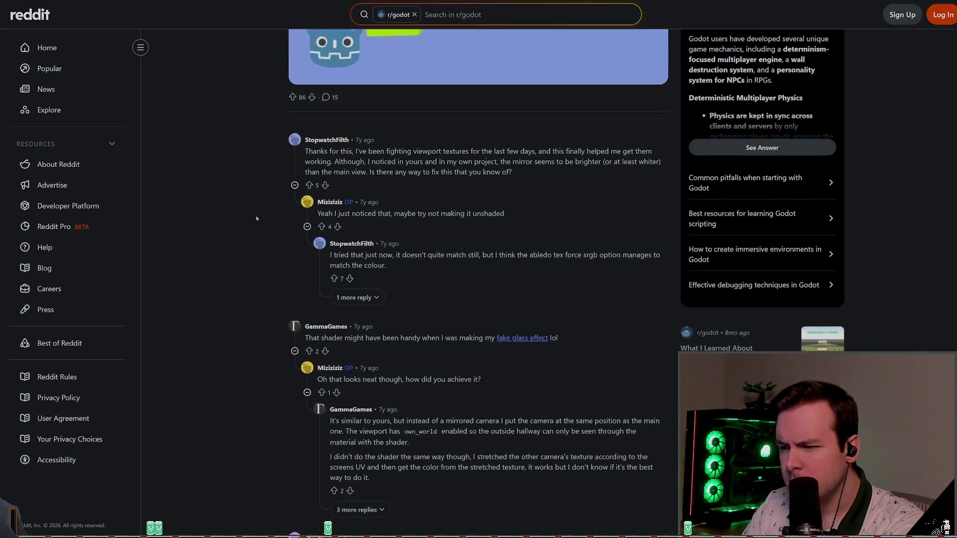
scroll(396, 230, "down", 6)
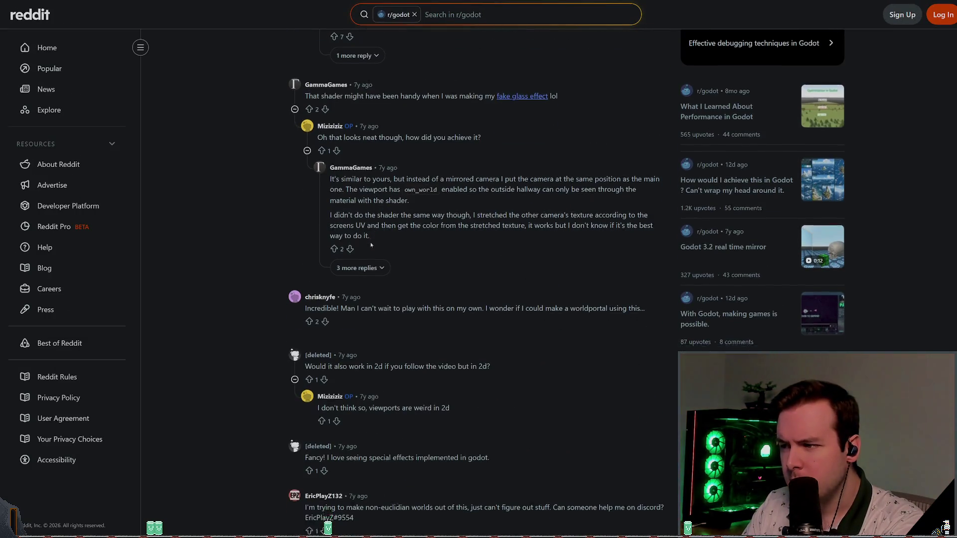
scroll(373, 235, "up", 4)
scroll(390, 244, "down", 4)
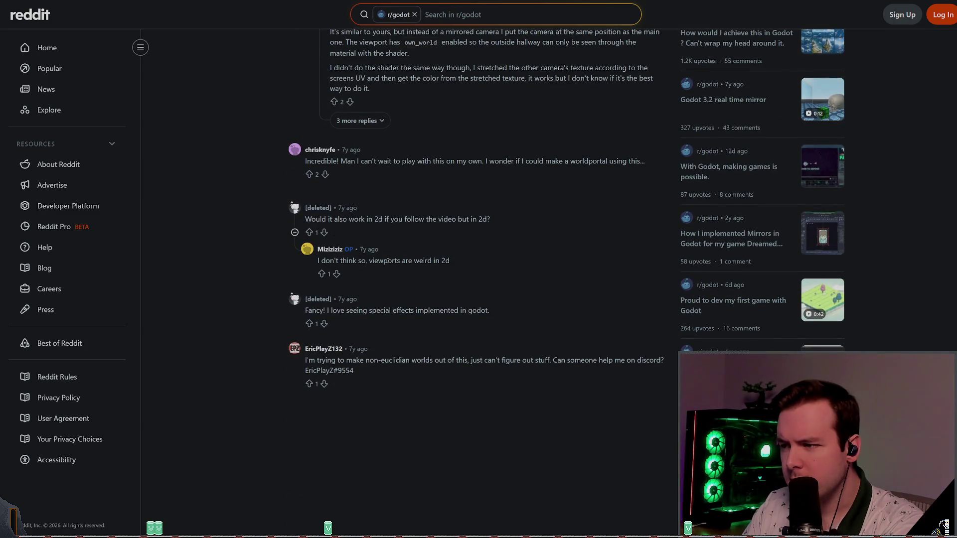
scroll(388, 260, "up", 3)
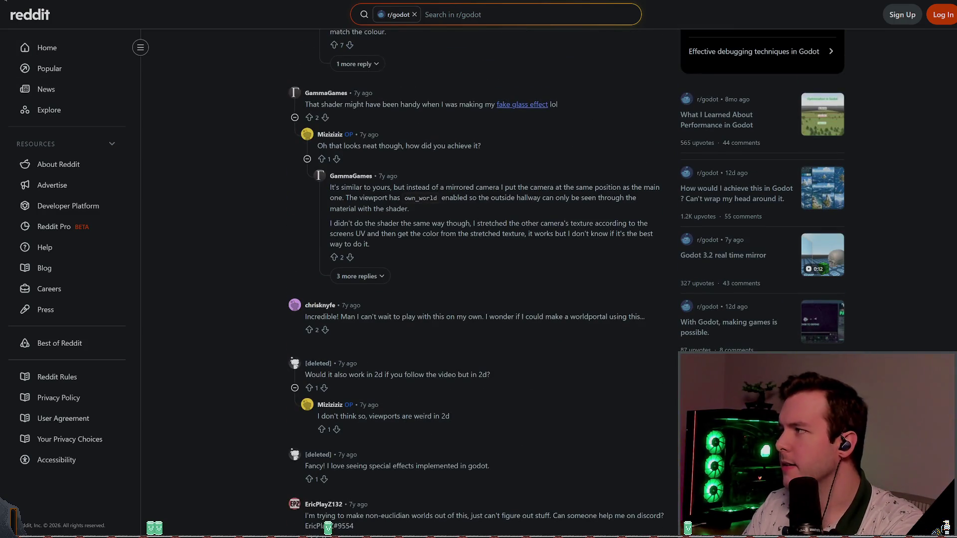
key("alt+Left")
scroll(210, 206, "up", 10)
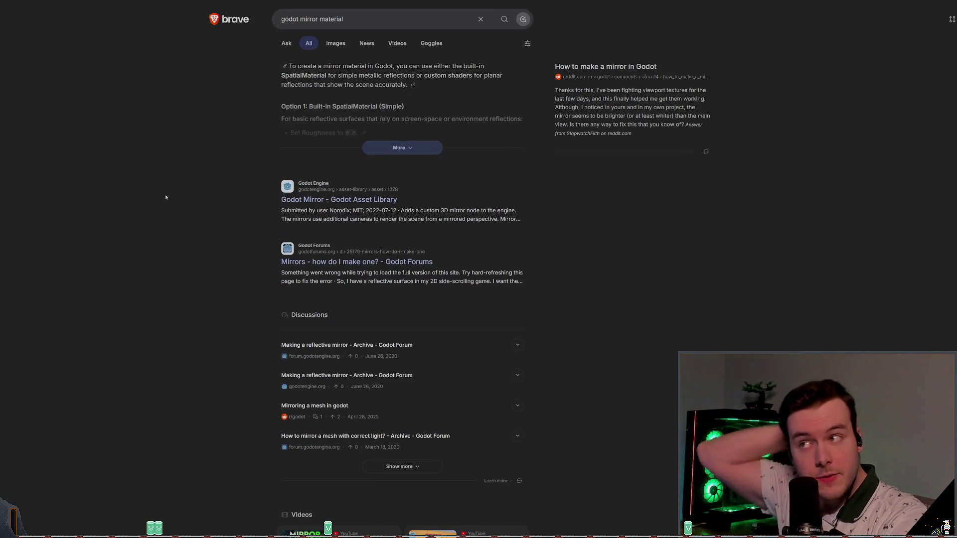
- Expand Brave's AI answer on Godot mirror materials and read Options 1–3 and the shader code
left_click(404, 148)
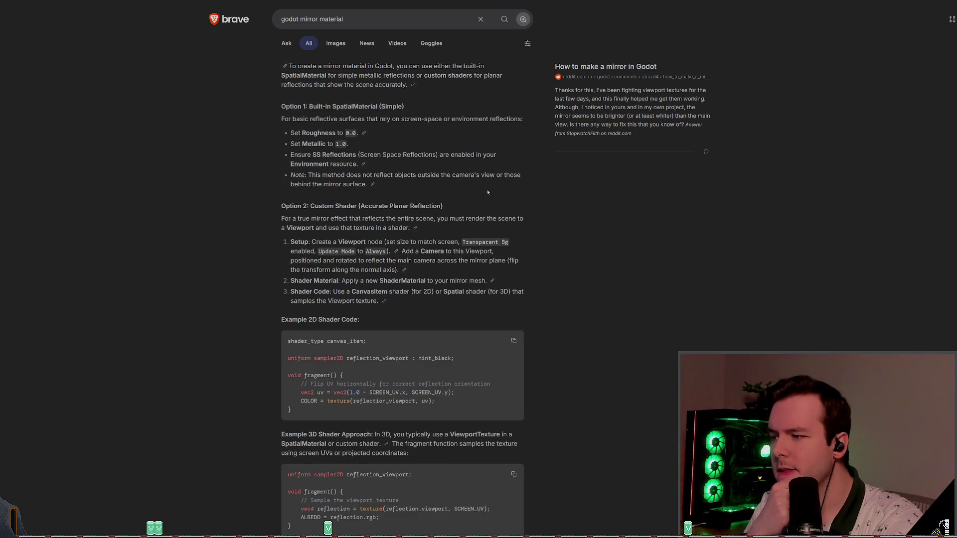
scroll(519, 222, "down", 3)
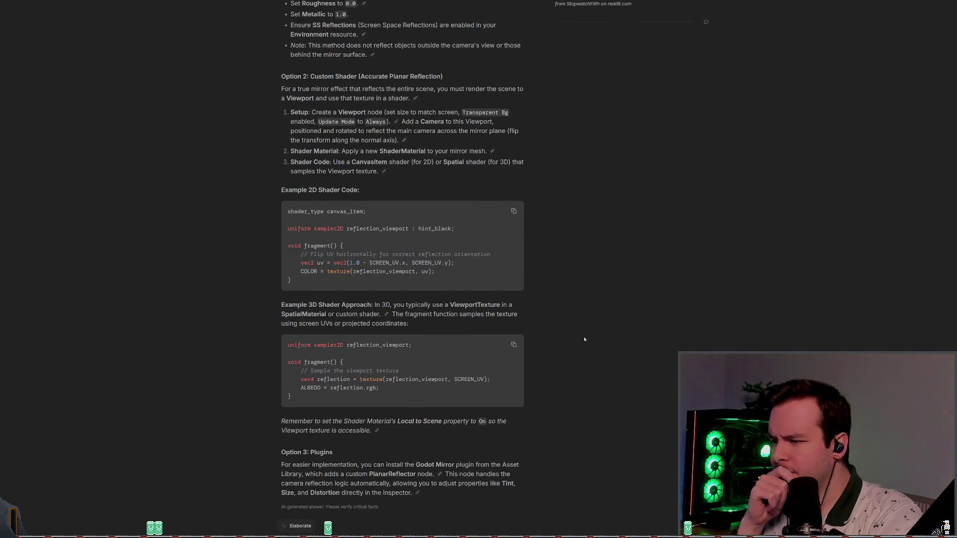
scroll(573, 338, "down", 2)
scroll(561, 336, "up", 4)
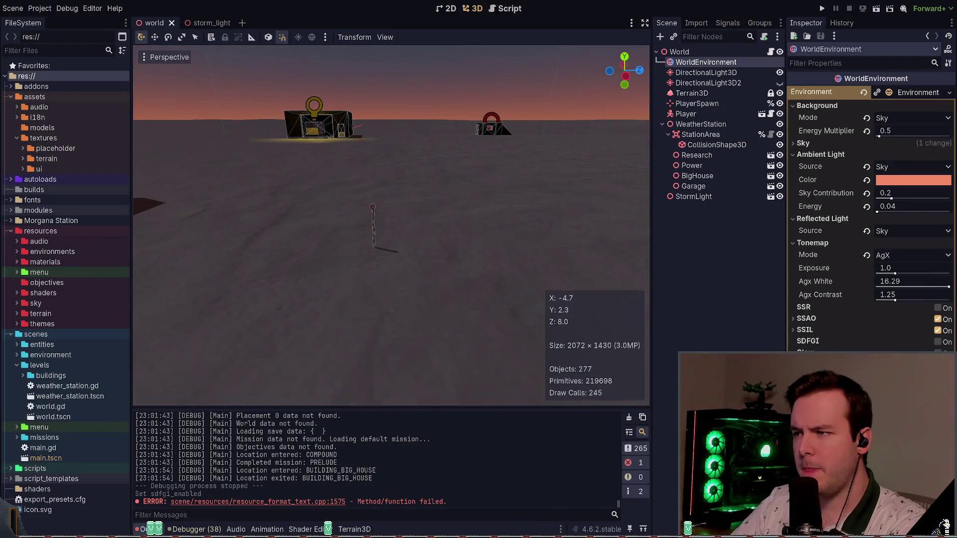
- Add a new Node3D under World named StormLights and save the scene
left_click(373, 224)
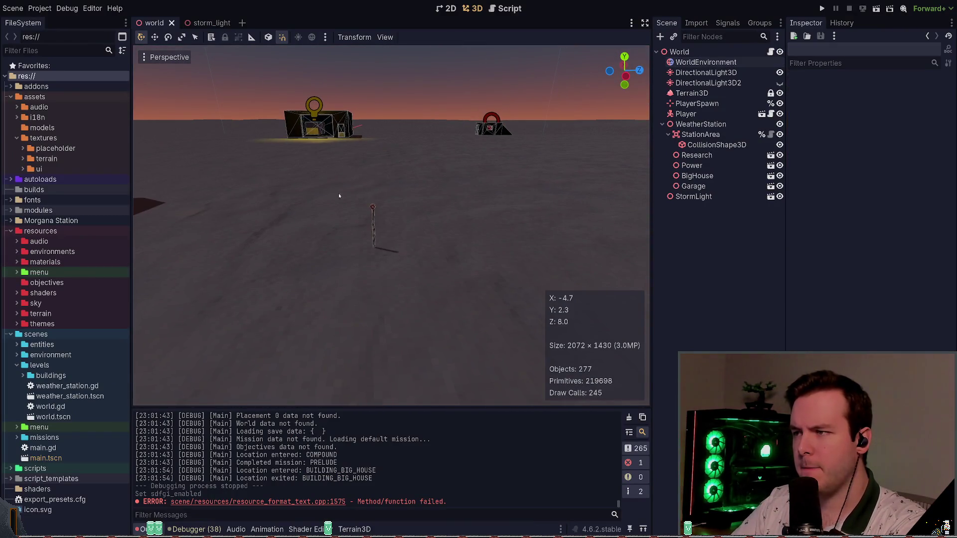
left_click(485, 250)
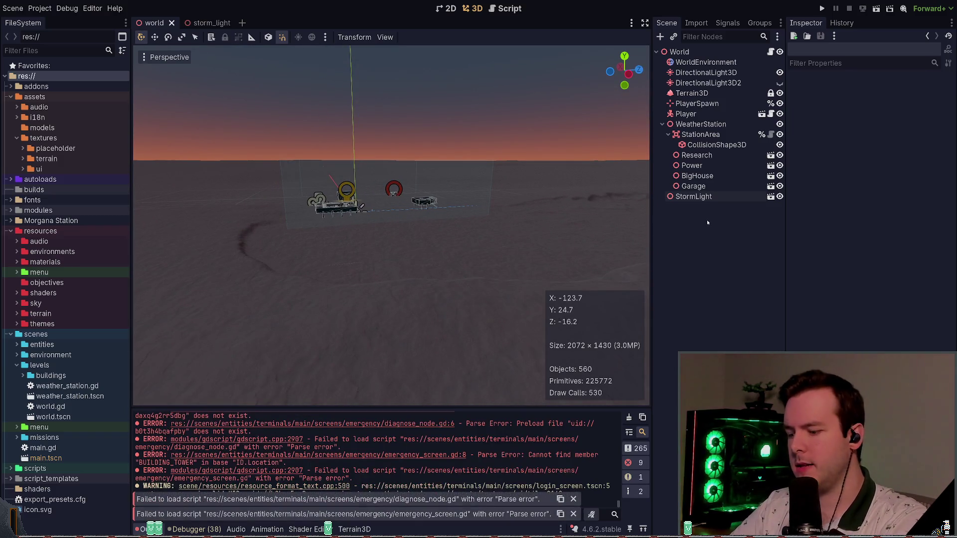
key("Return")
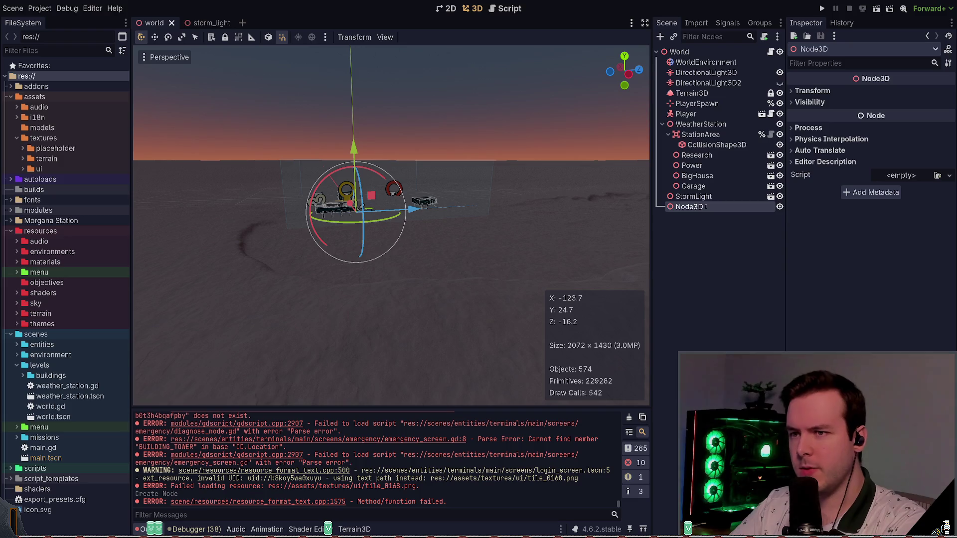
type("StormLights")
key("Return")
key("ctrl+s")
- Put the StormLight pole inside the StormLights group, shift the group toward the path, and save
left_click_drag(694, 196, 711, 209)
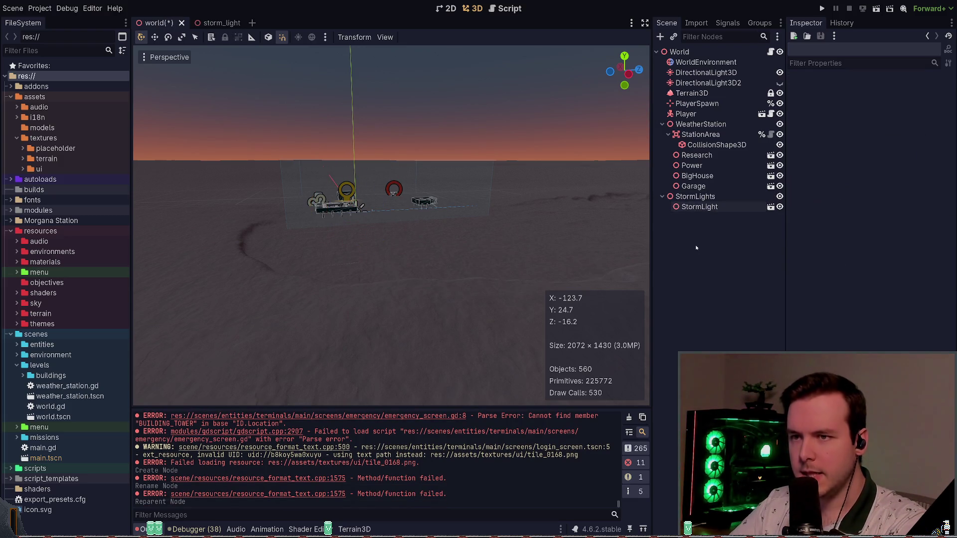
left_click(695, 196)
mouse_move(416, 210)
left_mouse_down()
mouse_move(486, 319)
mouse_move(447, 299)
left_mouse_up()
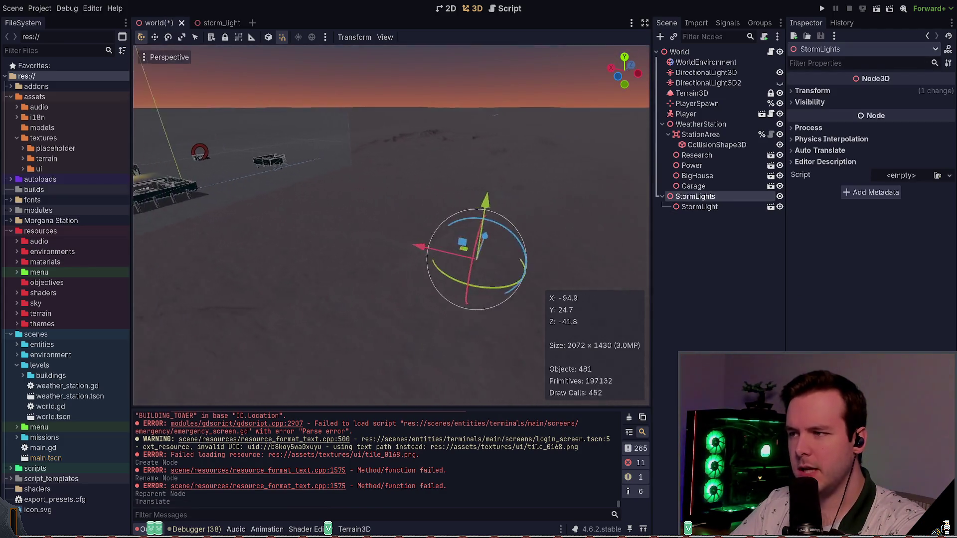
key("ctrl+s")
- Focus the StormLight pole and move it vertically with G+Y, checking its height
left_click(700, 206)
key("f")
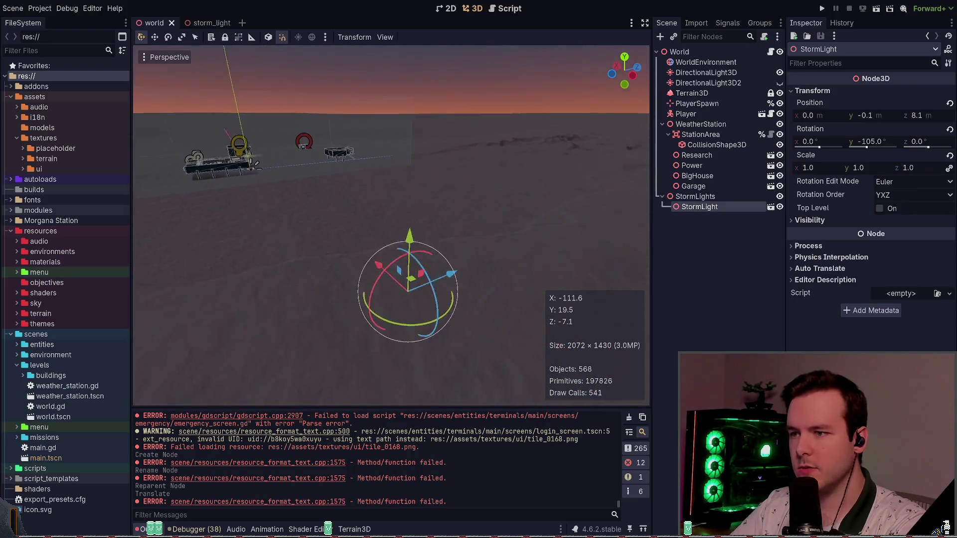
key("g")
key("y")
key("Return")
left_click_drag(392, 225, 349, 205)
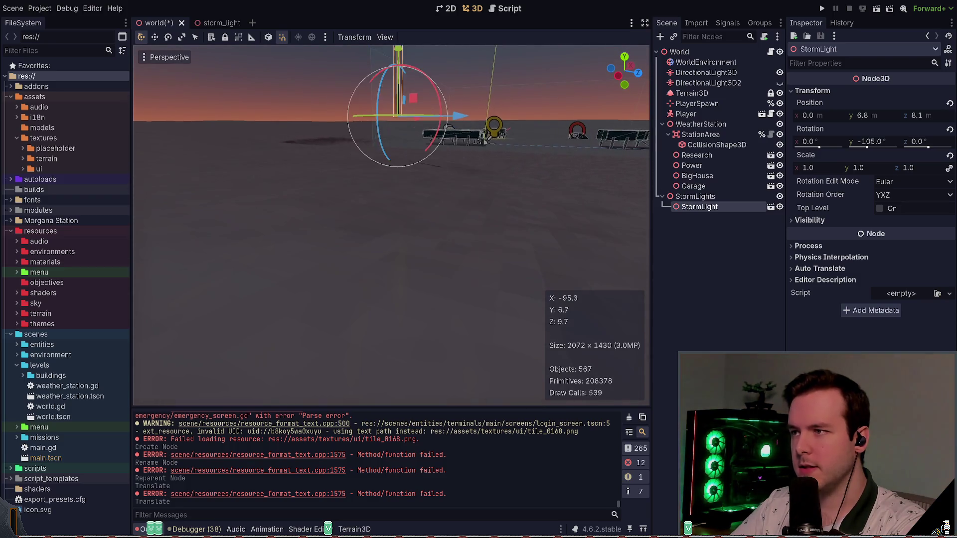
left_click(404, 172)
left_click(403, 172)
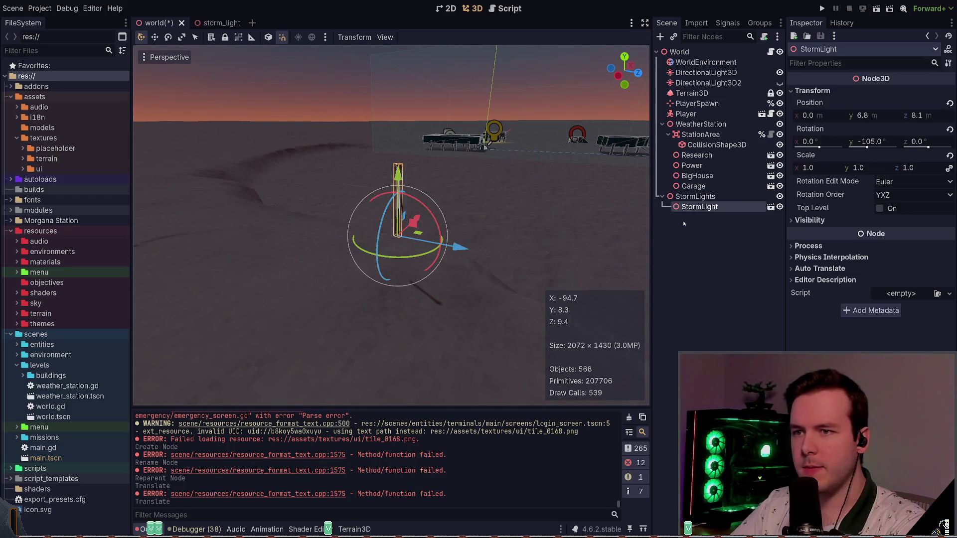
- Lower the StormLight pole onto the snow with G+Y moves and save the world scene
key("g")
key("y")
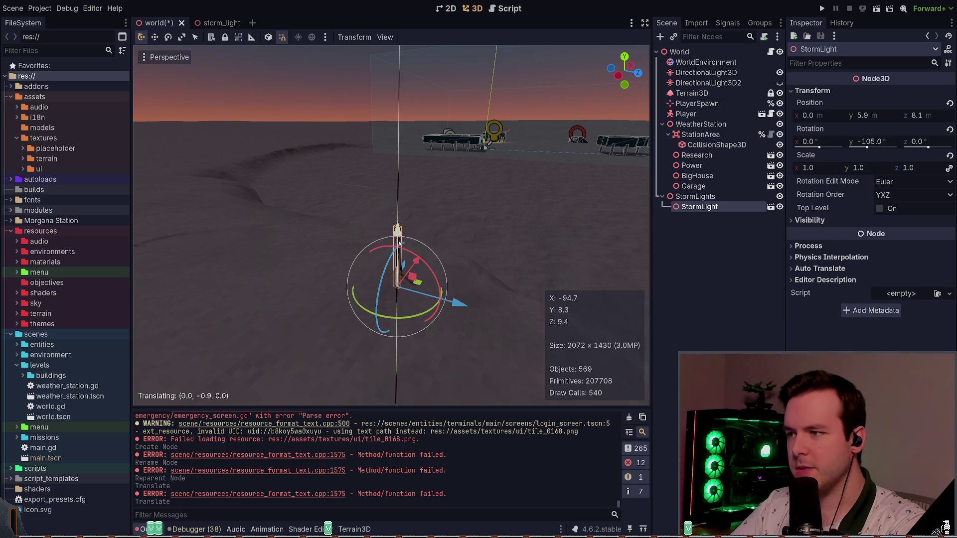
left_click(524, 212)
left_click(525, 211)
left_click(403, 212)
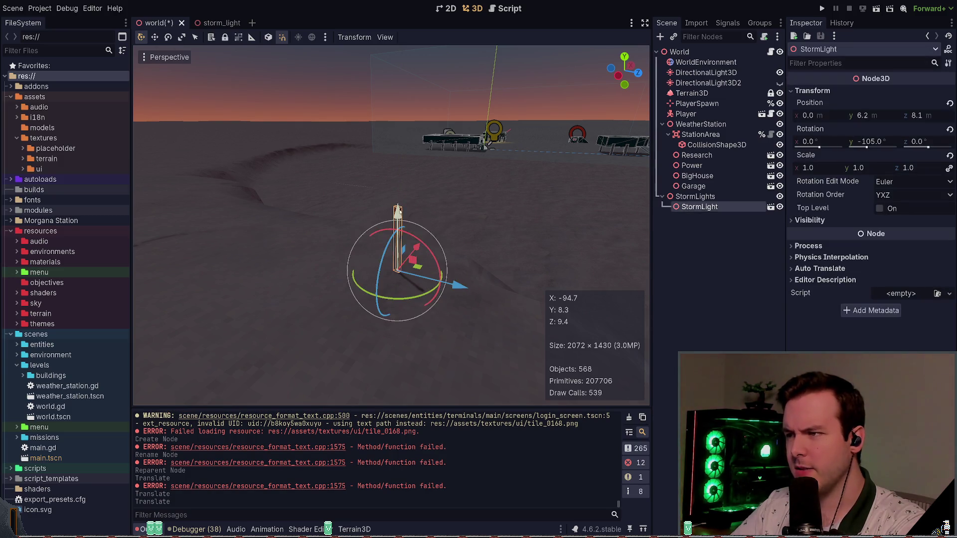
key("g")
key("y")
left_click(618, 261)
key("ctrl+s")
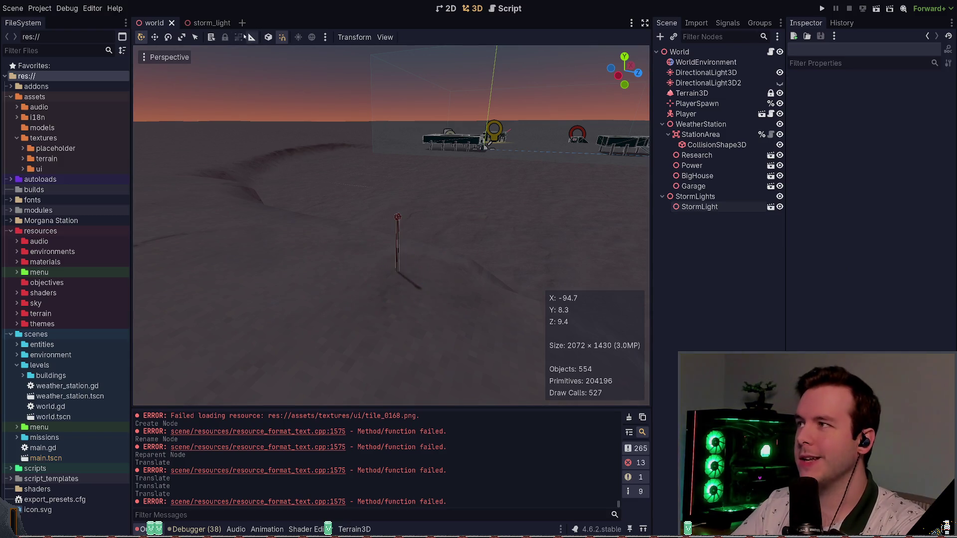
- In the storm_light scene, stretch the pole cylinder taller in the viewport
left_click(200, 23)
left_click(555, 152)
left_click(385, 219)
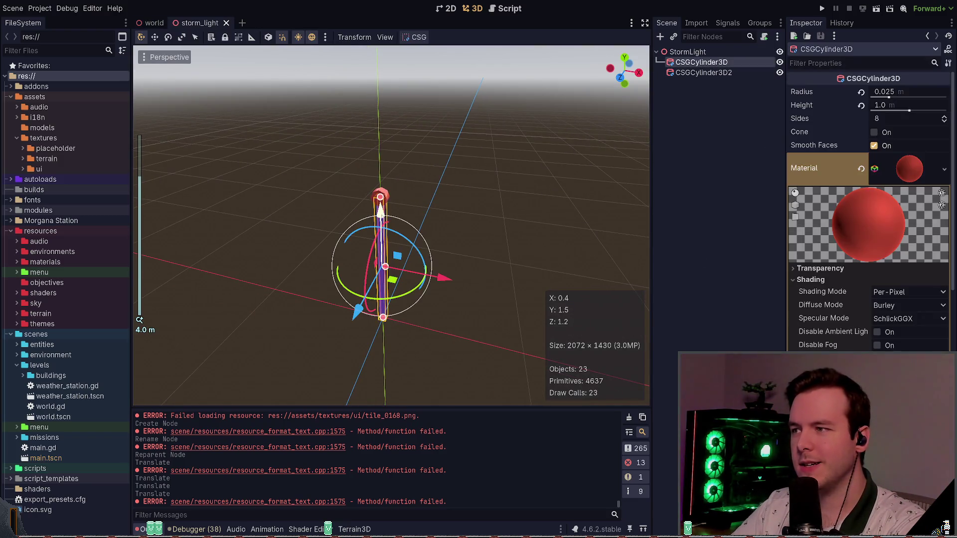
left_click_drag(380, 195, 378, 101)
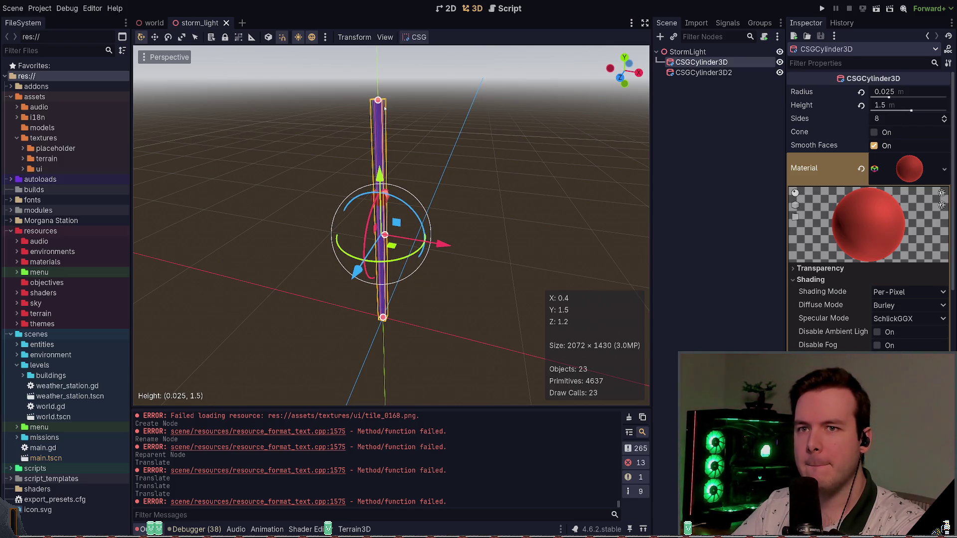
left_click(421, 188)
left_click(382, 198)
left_click_drag(387, 202, 410, 189)
left_click(427, 85)
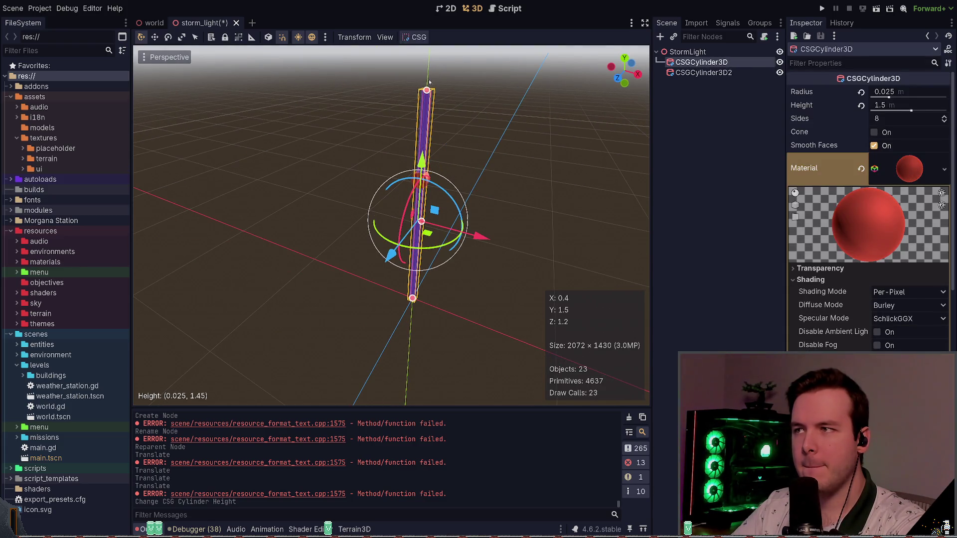
mouse_move(426, 101)
left_mouse_down()
mouse_move(425, 114)
mouse_move(435, 98)
mouse_move(426, 103)
left_mouse_up()
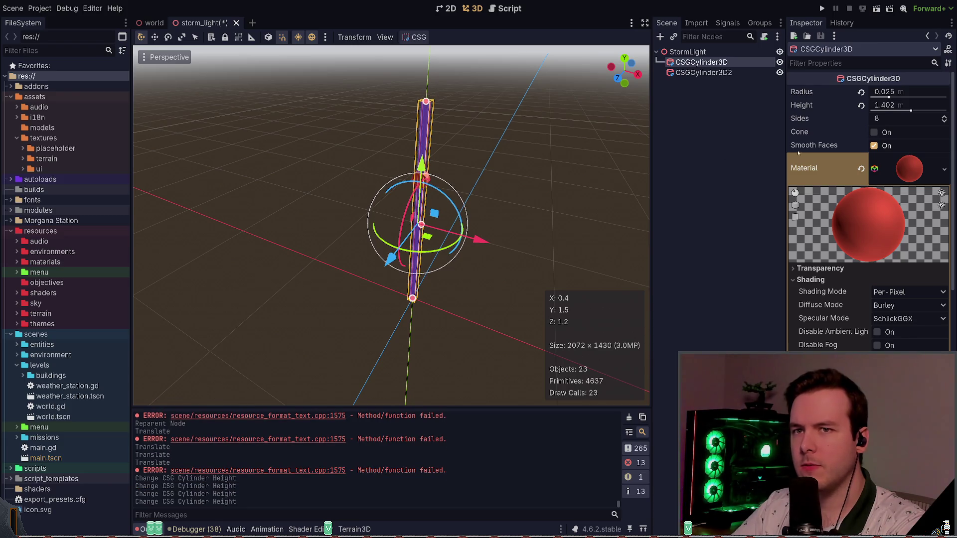
- Set the CSGCylinder3D pole height to 1.4 and save
left_click(911, 106)
key("BackSpace")
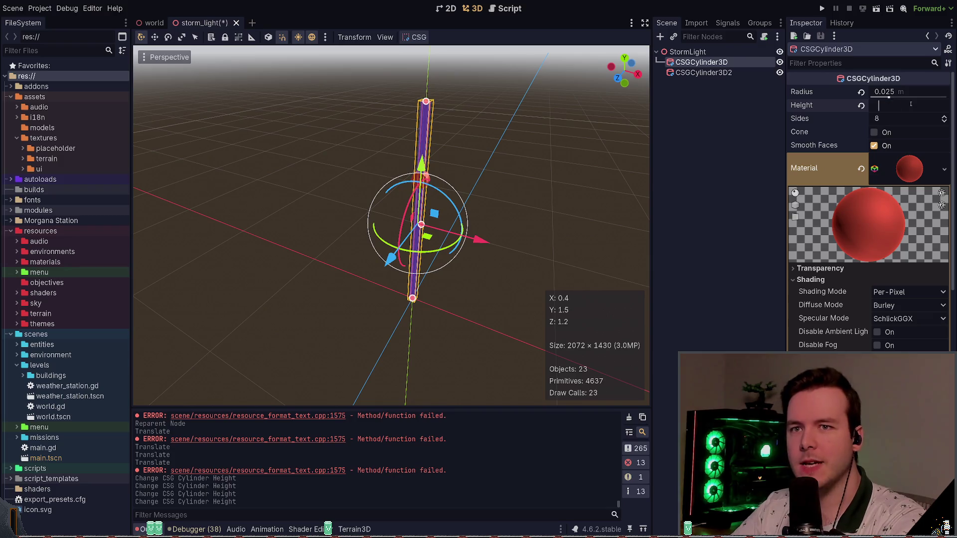
type("1.4")
key("Return")
key("ctrl+s")
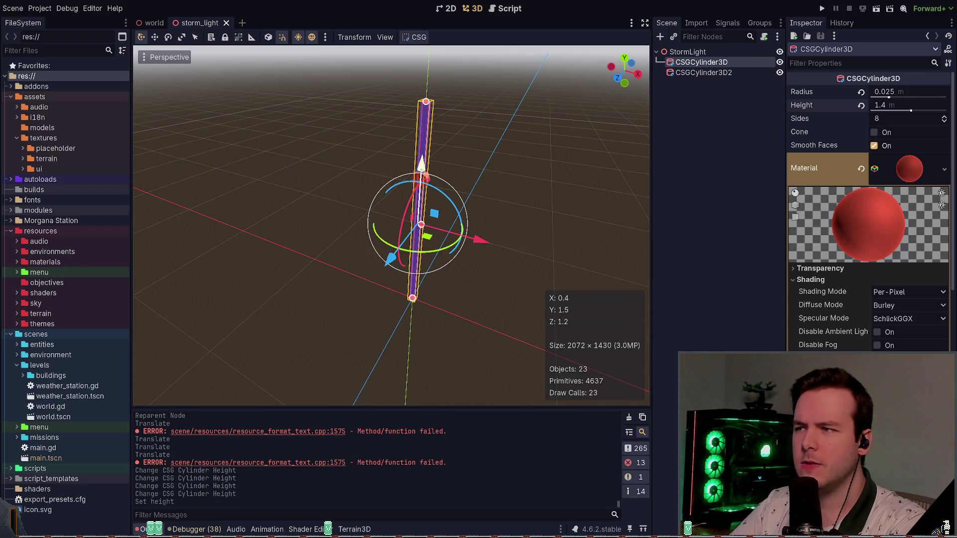
- Raise the red cap CSGCylinder3D2 onto the top of the pole and save
left_click(703, 73)
mouse_move(422, 149)
left_mouse_down()
mouse_move(423, 45)
mouse_move(424, 62)
left_mouse_up()
key("f")
scroll(480, 267, "up", 3)
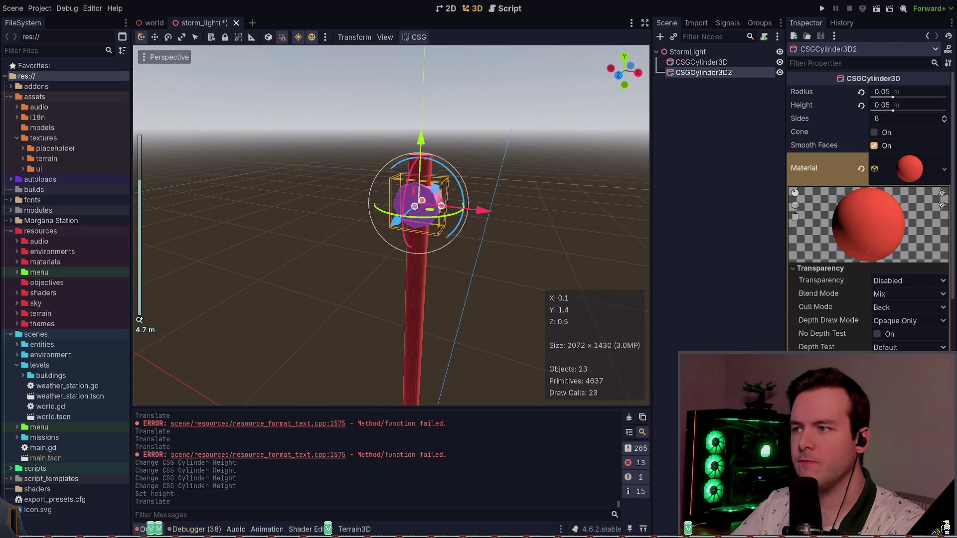
left_click_drag(414, 147, 416, 99)
key("ctrl+s")
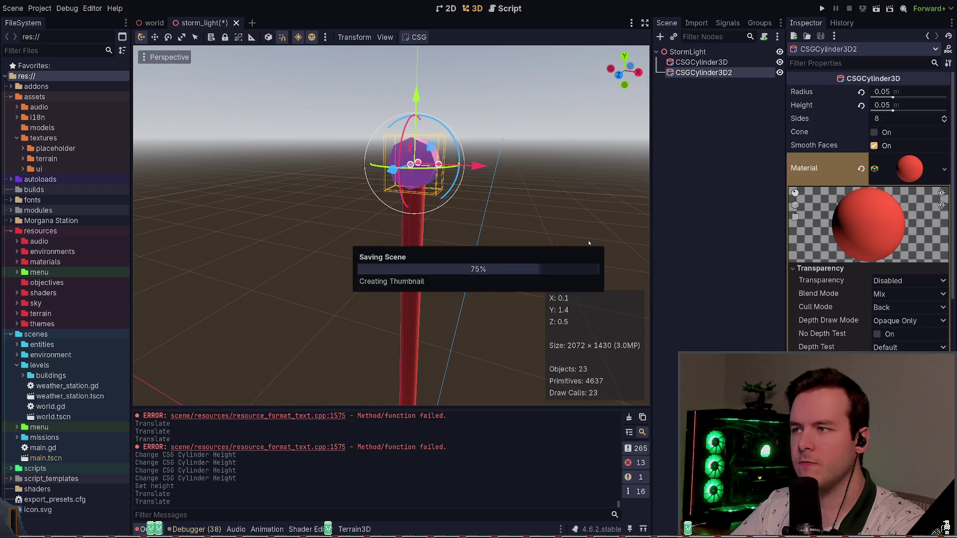
- Slim the pole cylinder to radius 0.02
left_click(696, 207)
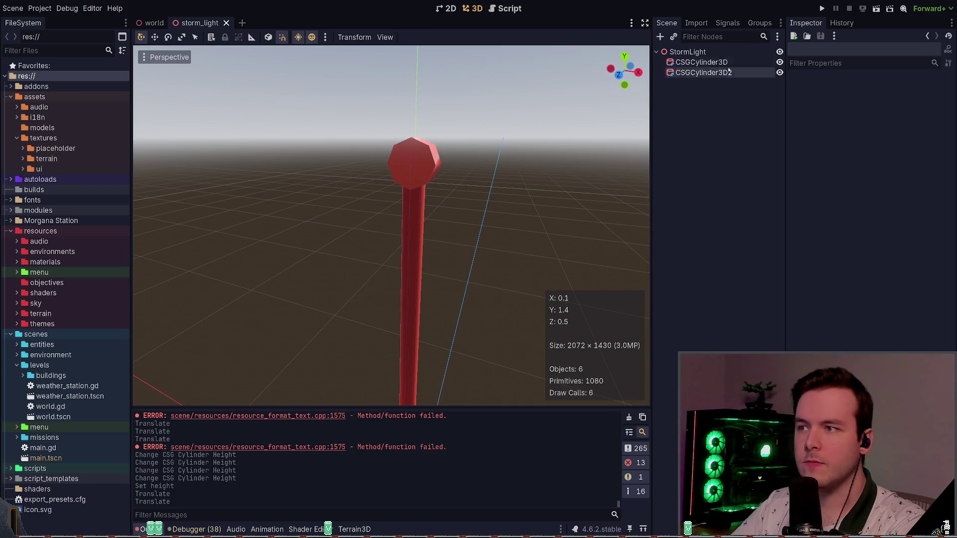
left_click(408, 227)
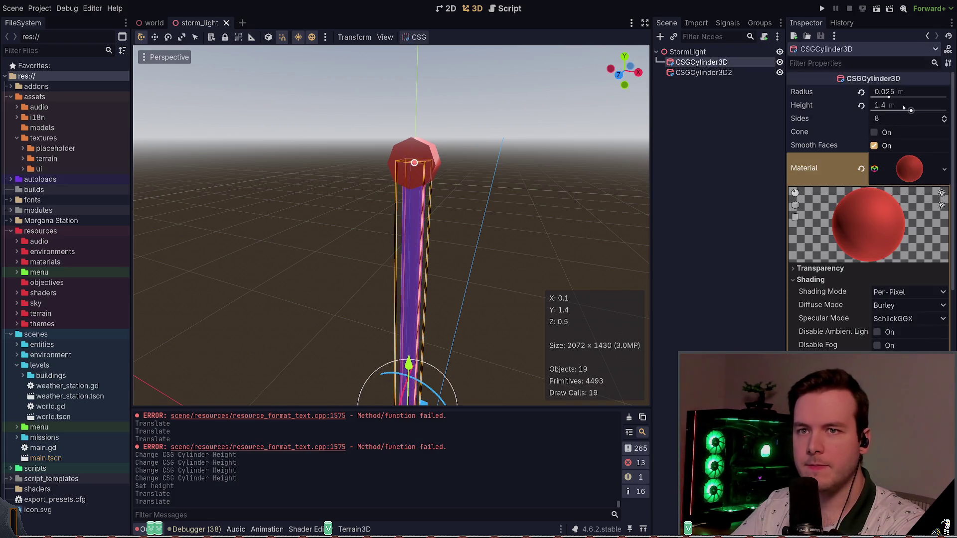
left_click(932, 93)
key("BackSpace")
key("Return")
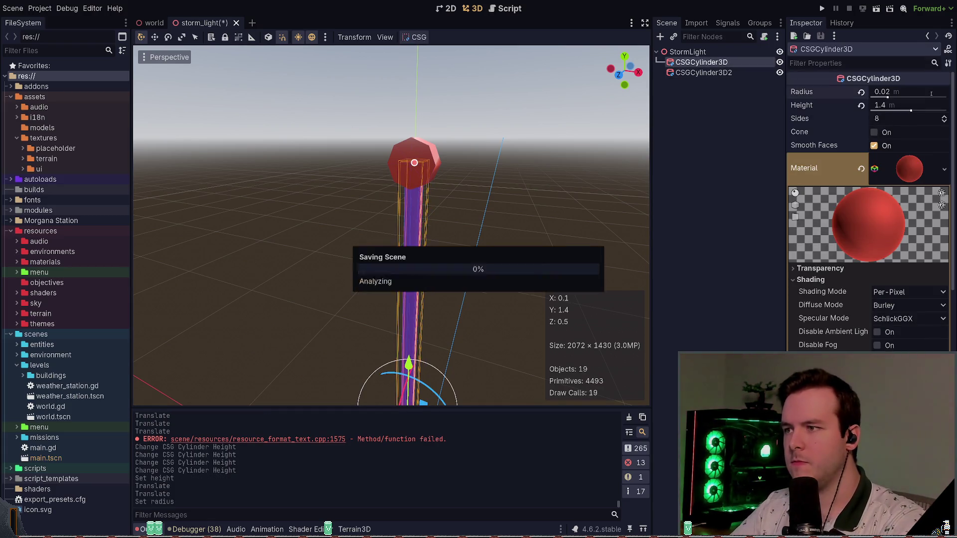
left_click(152, 23)
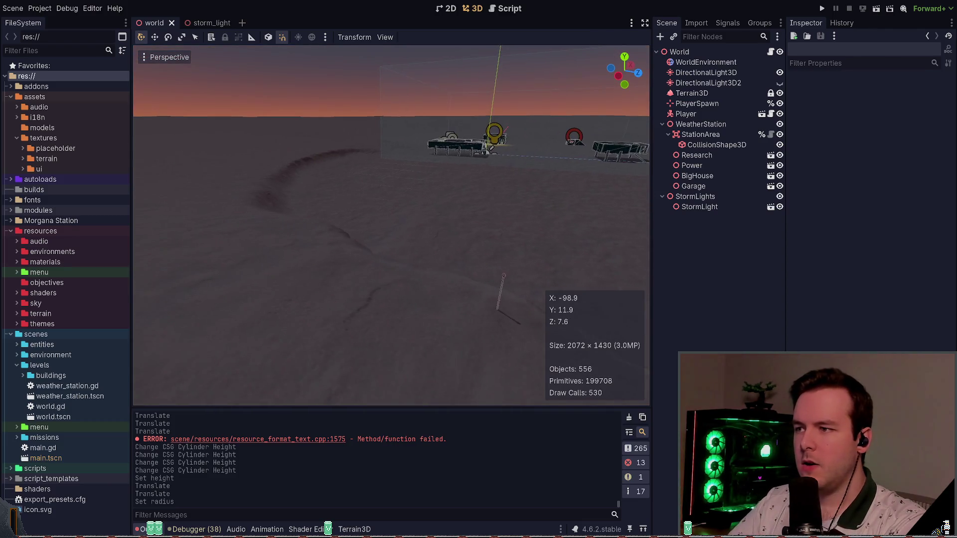
- Duplicate StormLight and place the first copies along the curving path, saving
left_click(714, 206)
key("ctrl+d")
left_click_drag(564, 228, 501, 221)
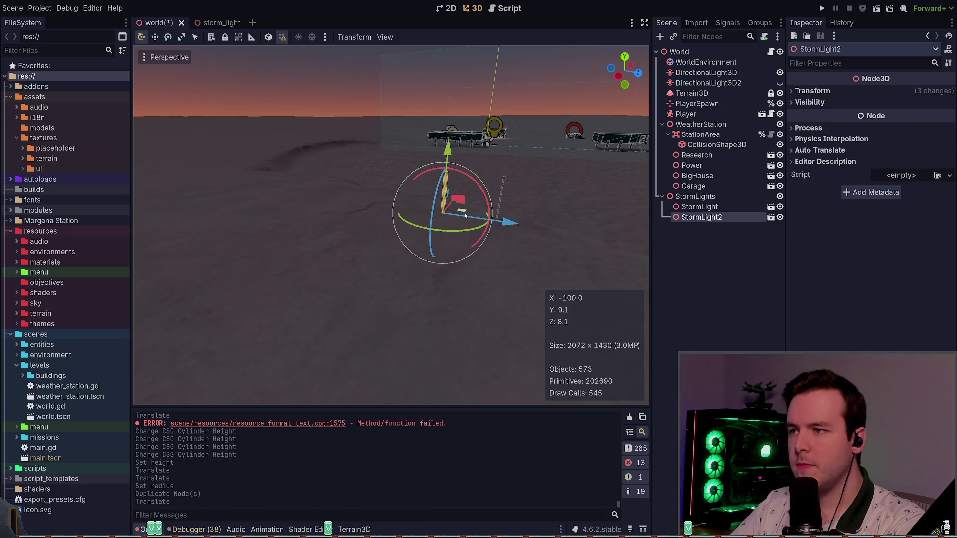
mouse_move(465, 214)
left_mouse_down()
mouse_move(472, 219)
mouse_move(399, 214)
left_mouse_up()
key("ctrl+s")
key("ctrl+d")
key("ctrl+d")
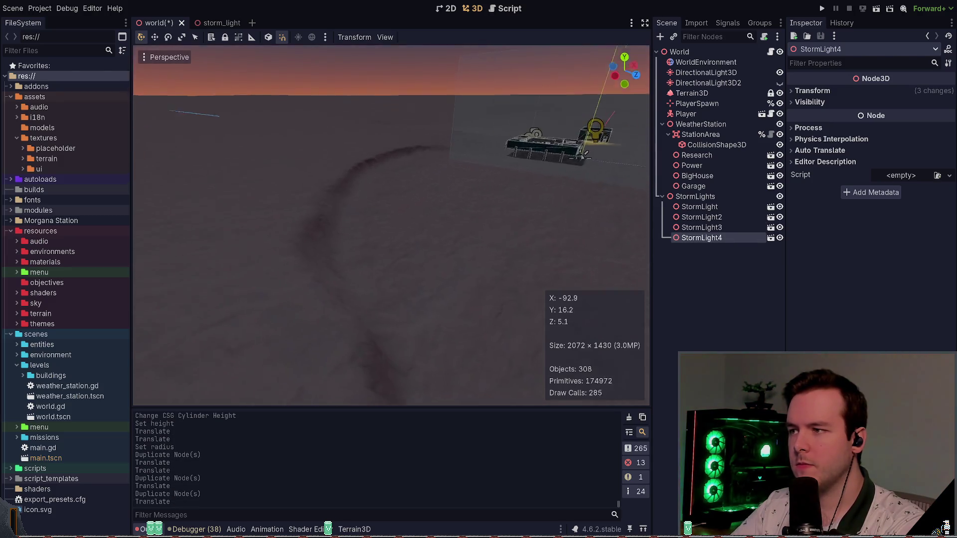
mouse_move(385, 324)
left_mouse_down()
mouse_move(435, 327)
mouse_move(396, 258)
mouse_move(401, 266)
mouse_move(379, 185)
left_mouse_up()
key("ctrl+s")
- Keep duplicating poles out to the ninth and beyond, moving them along the curve, and save
key("ctrl+d")
key("ctrl+s")
key("ctrl+d")
key("ctrl+s")
key("ctrl+d")
key("ctrl+d")
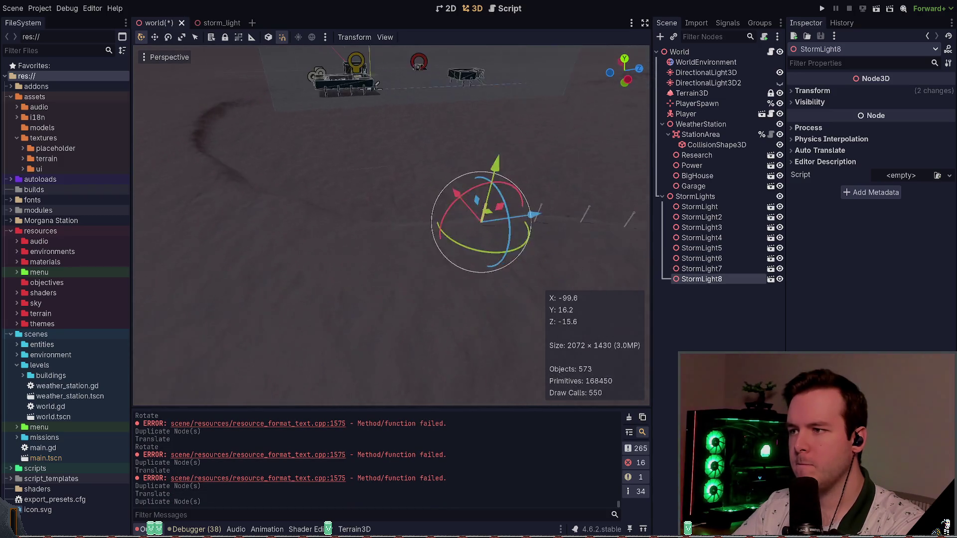
key("ctrl+d")
mouse_move(430, 220)
left_mouse_down()
mouse_move(372, 219)
mouse_move(387, 228)
mouse_move(369, 202)
mouse_move(373, 213)
mouse_move(273, 207)
mouse_move(304, 214)
mouse_move(298, 219)
left_mouse_up()
key("ctrl+d")
key("ctrl+d")
key("q")
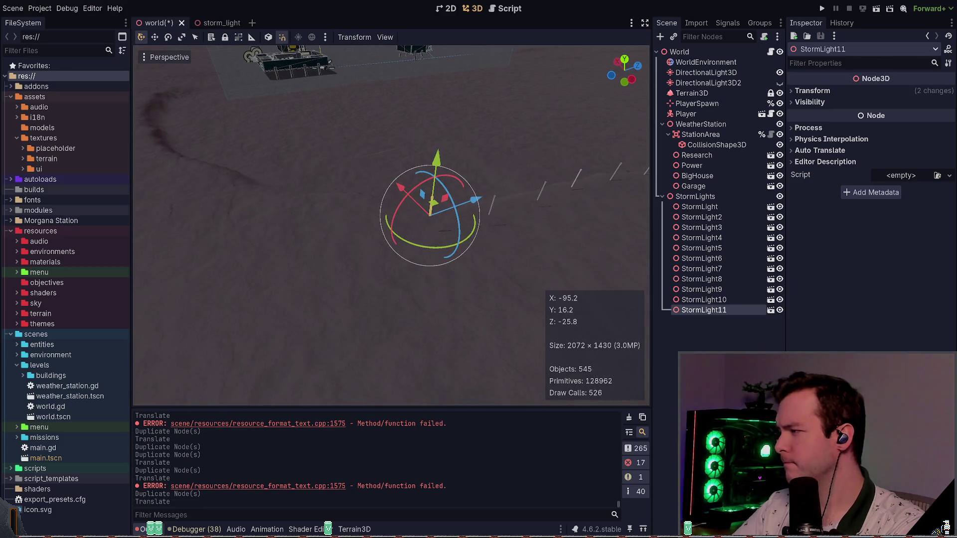
key("ctrl+s")
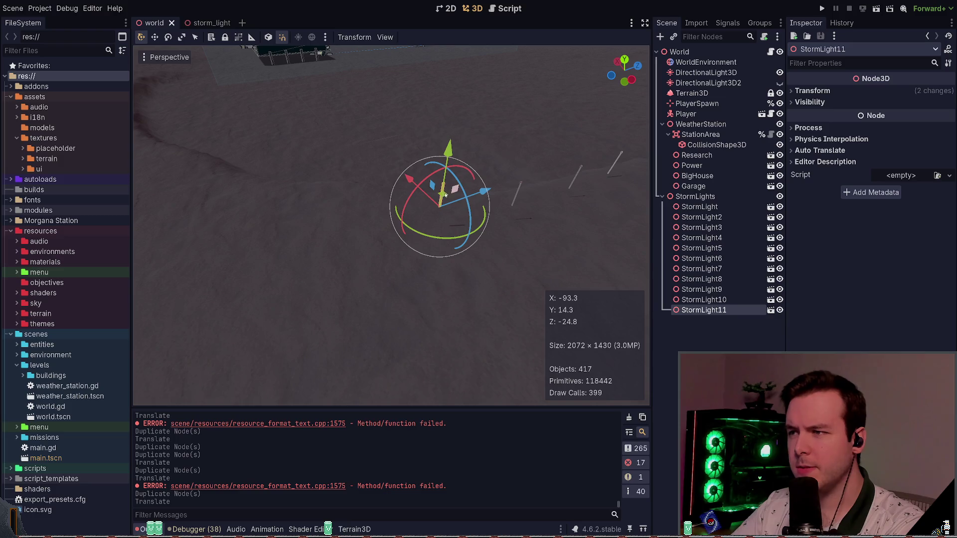
- Add the twelfth through fourteenth poles along the curve and save the world scene
key("ctrl+d")
mouse_move(450, 199)
left_mouse_down()
mouse_move(301, 196)
mouse_move(224, 167)
left_mouse_up()
key("ctrl+s")
key("ctrl+d")
key("ctrl+s")
key("ctrl+d")
left_click(387, 146)
scroll(387, 145, "down", 2)
key("ctrl+s")
- Orbit to view the whole fourteen-pole row and launch the game
scroll(391, 224, "down", 3)
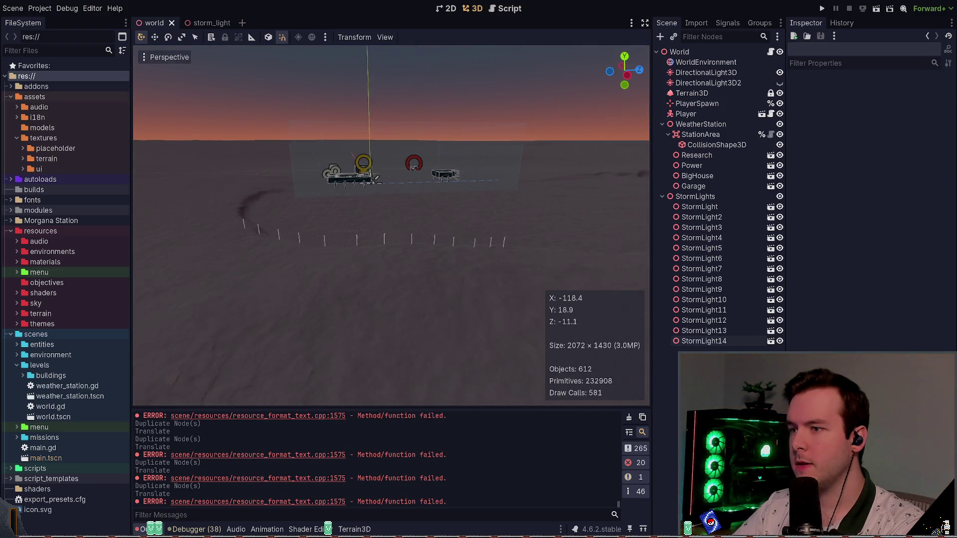
left_click_drag(393, 279, 393, 298)
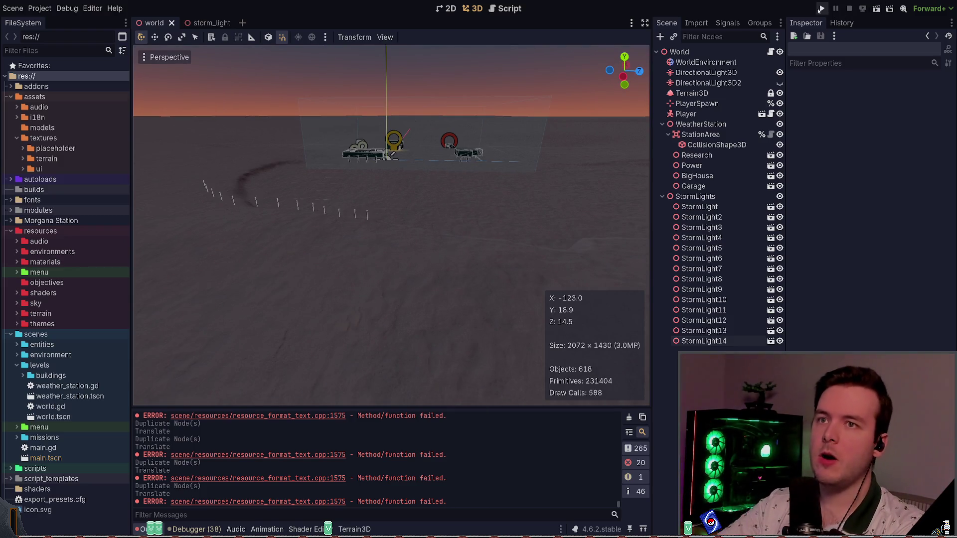
left_click(821, 8)
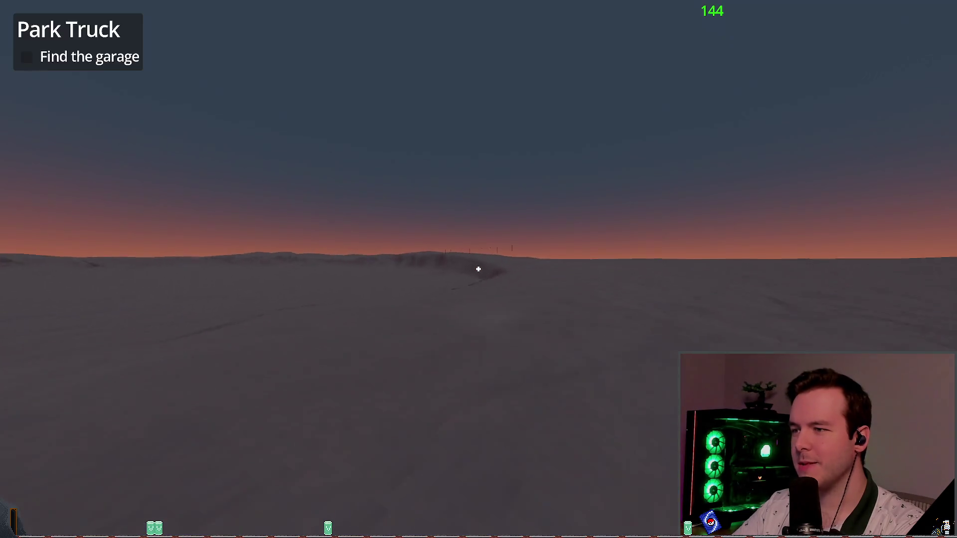
- Walk toward and along the row of red storm-light poles in the running game
key("f")
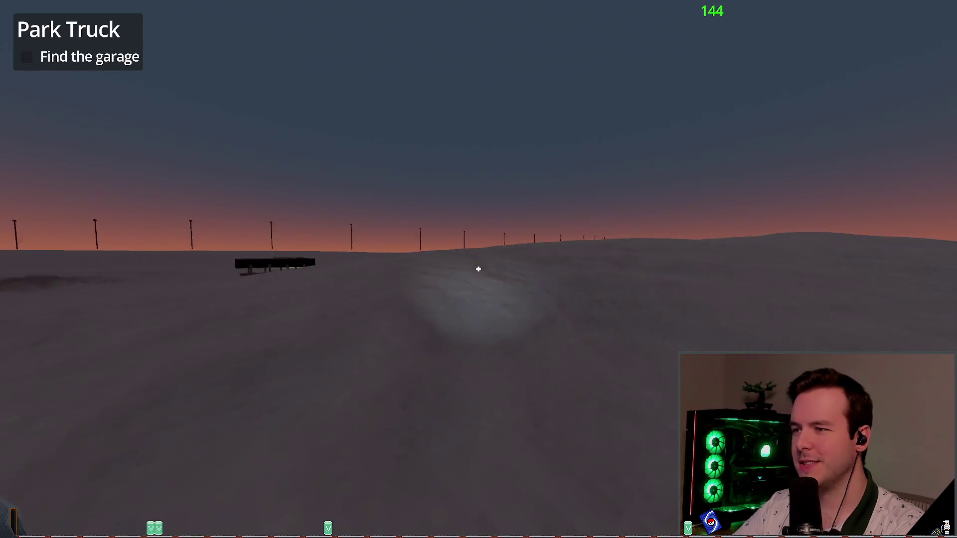
key("w")
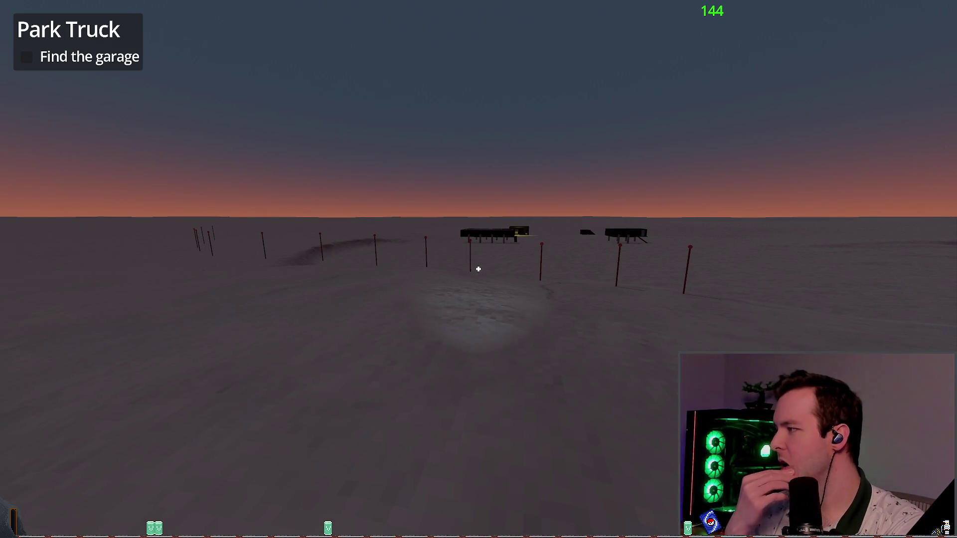
key("w")
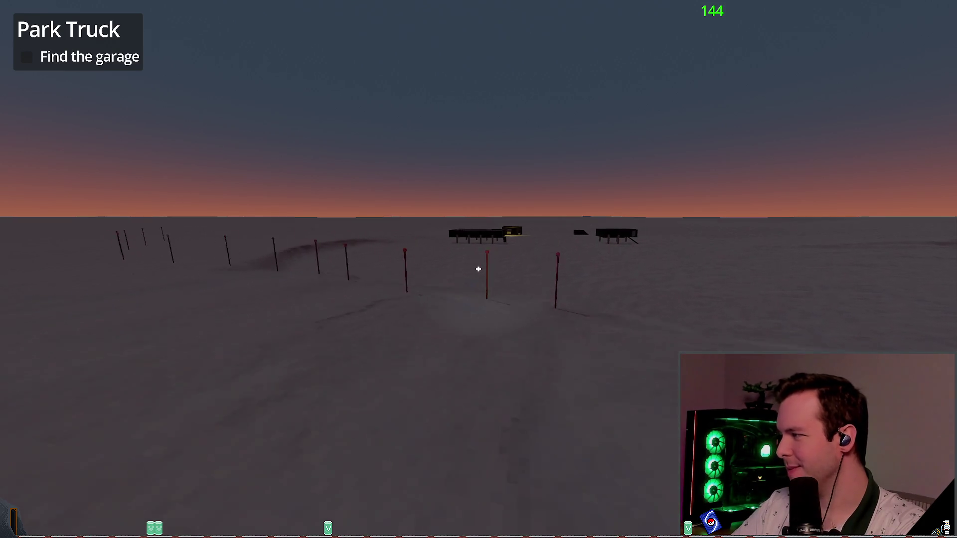
key("s")
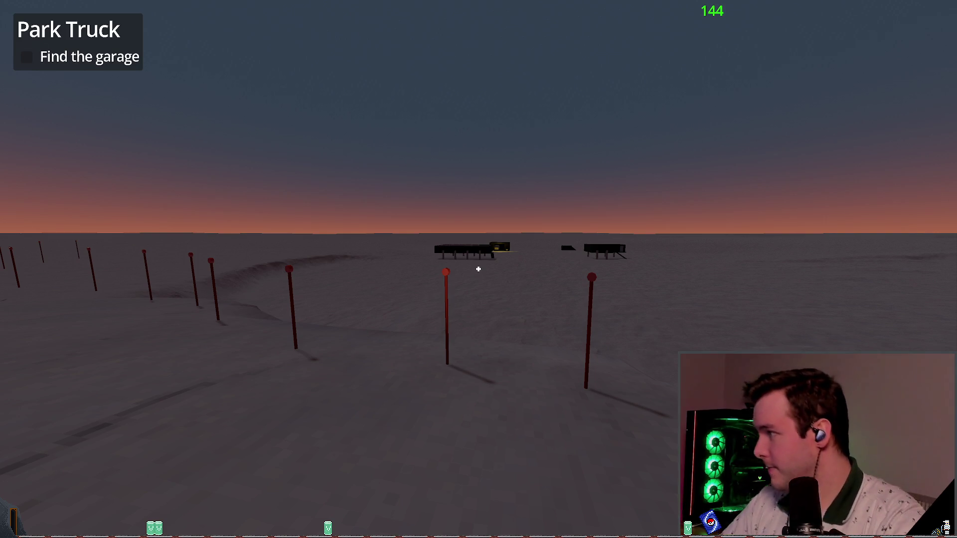
key("w")
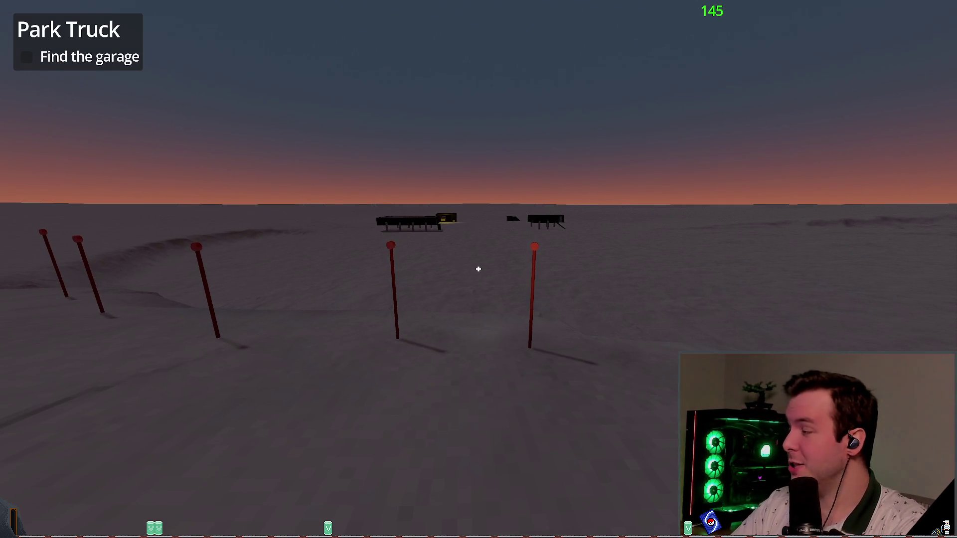
key("d")
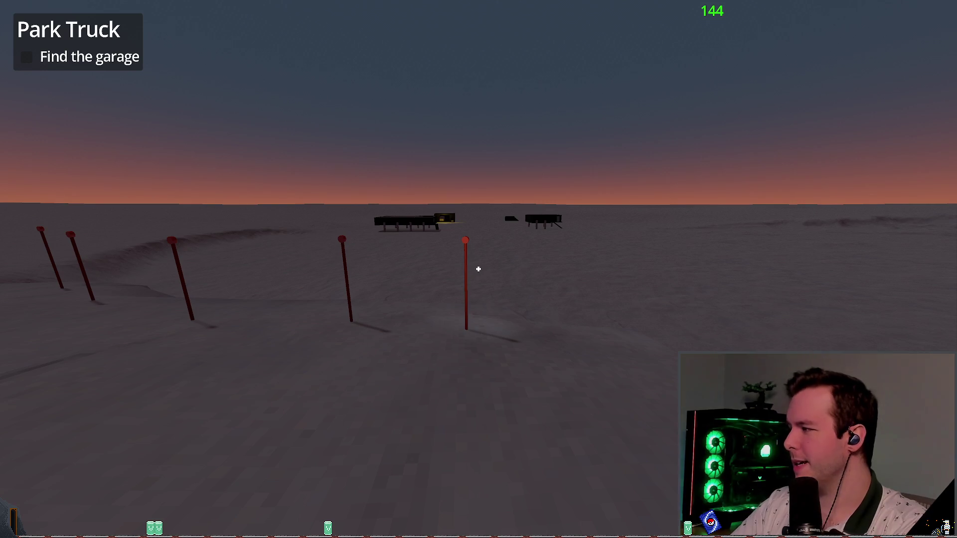
key("w")
key("w")
- Pause the game with Esc and confirm Dev Quit to return to the editor
key("Escape")
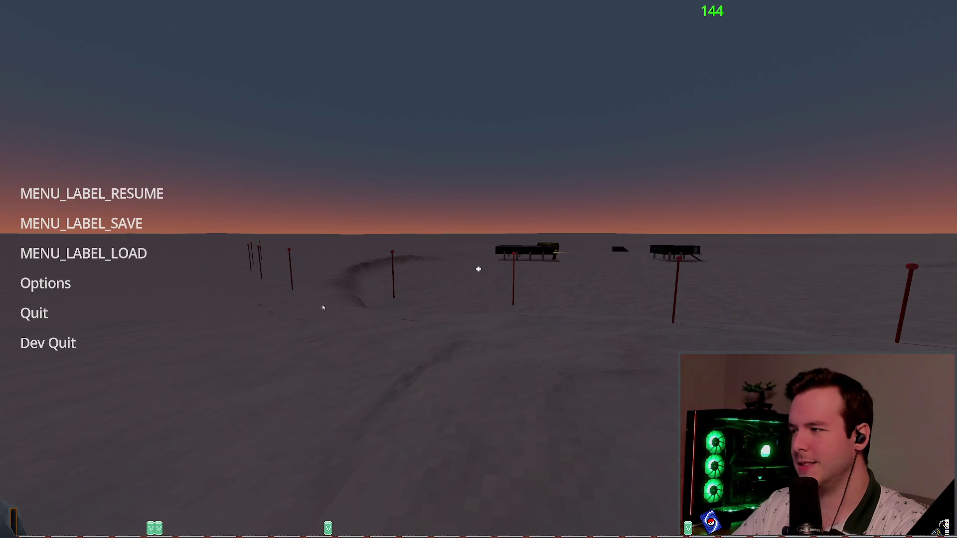
left_click(47, 343)
left_click(428, 312)
- Box-select StormLight9 and StormLight10 and lower them with G+Y
key("s")
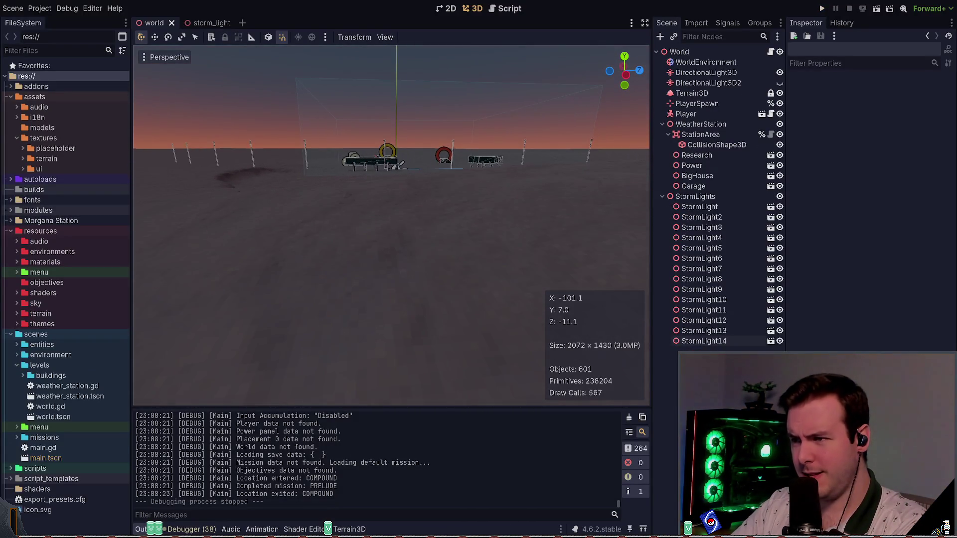
key("e")
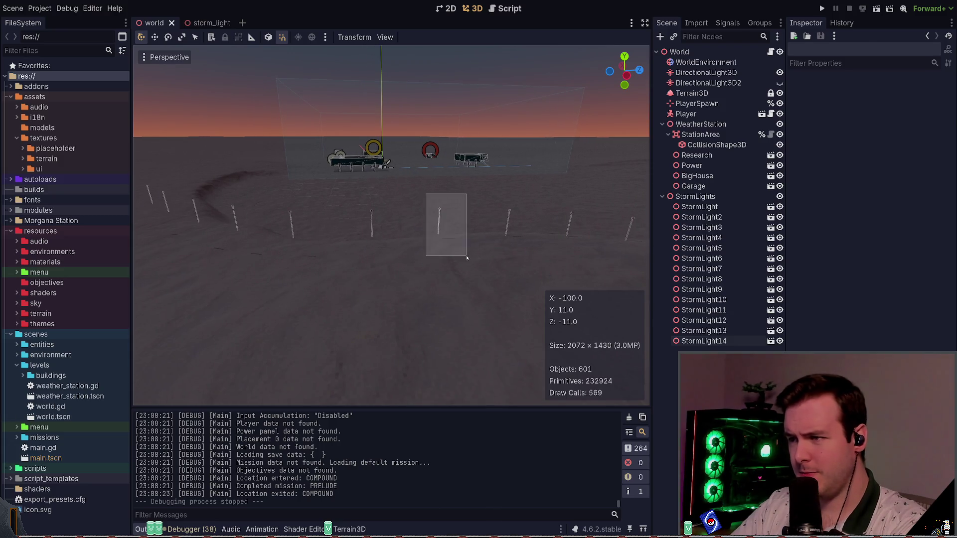
left_click_drag(465, 254, 467, 256)
key("g")
key("Escape")
key("s")
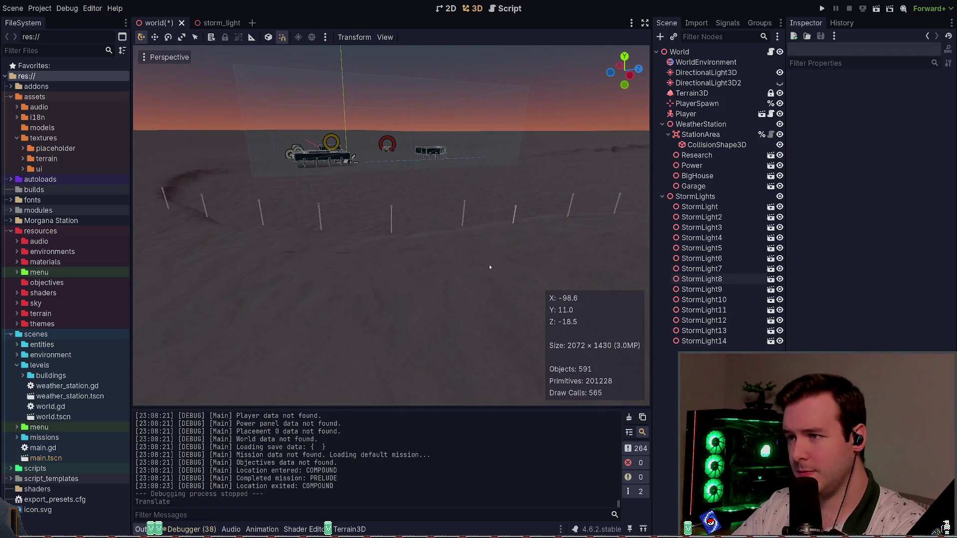
left_click_drag(371, 201, 478, 261)
key("g")
key("y")
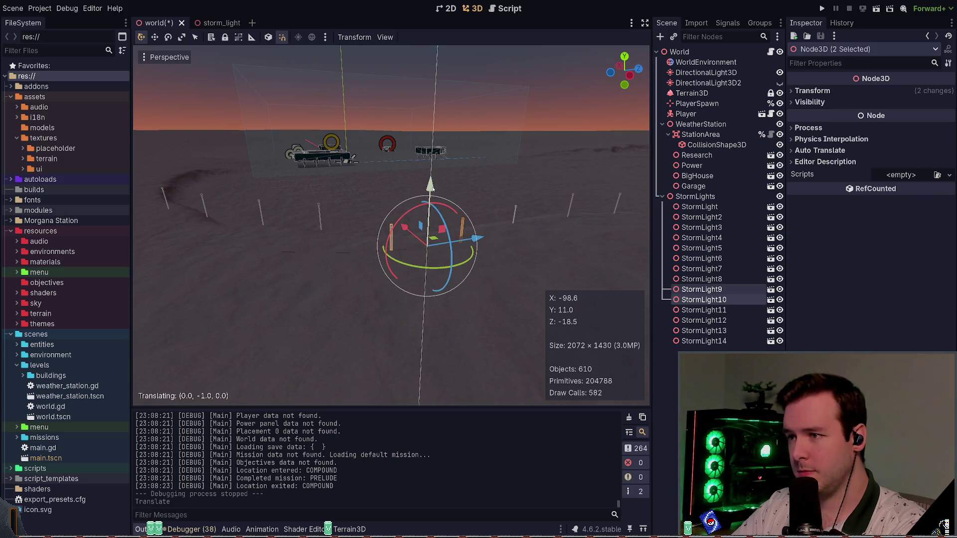
key("Return")
- Fine-tune StormLight9 and StormLight10 heights individually and save
left_click(471, 237)
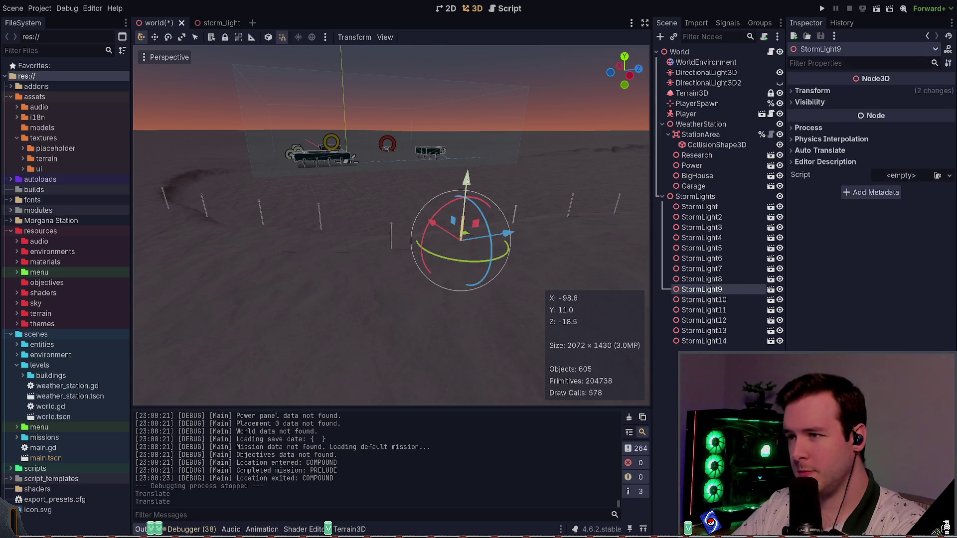
key("g")
left_click(406, 207)
key("g")
left_click(464, 175)
left_click(347, 226)
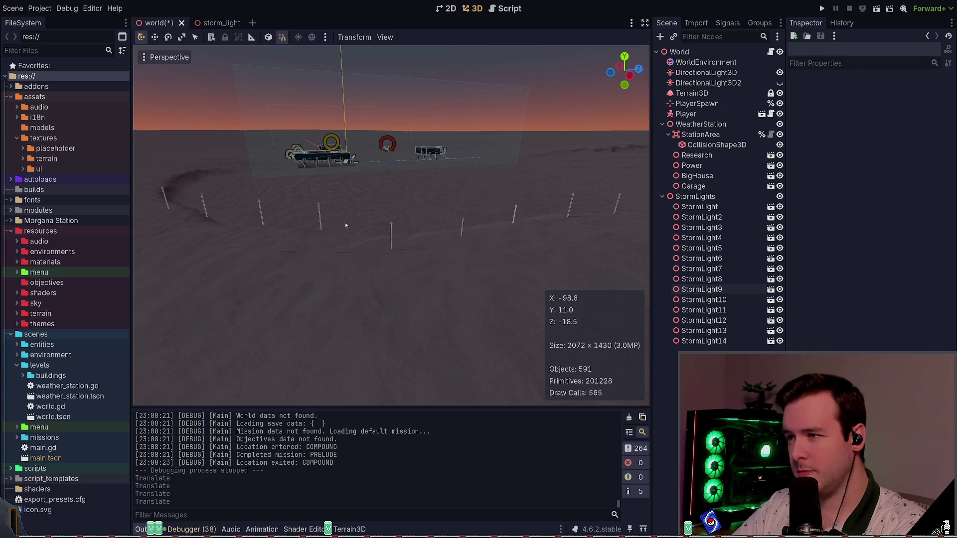
left_click_drag(419, 254, 420, 255)
key("g")
left_click(357, 197)
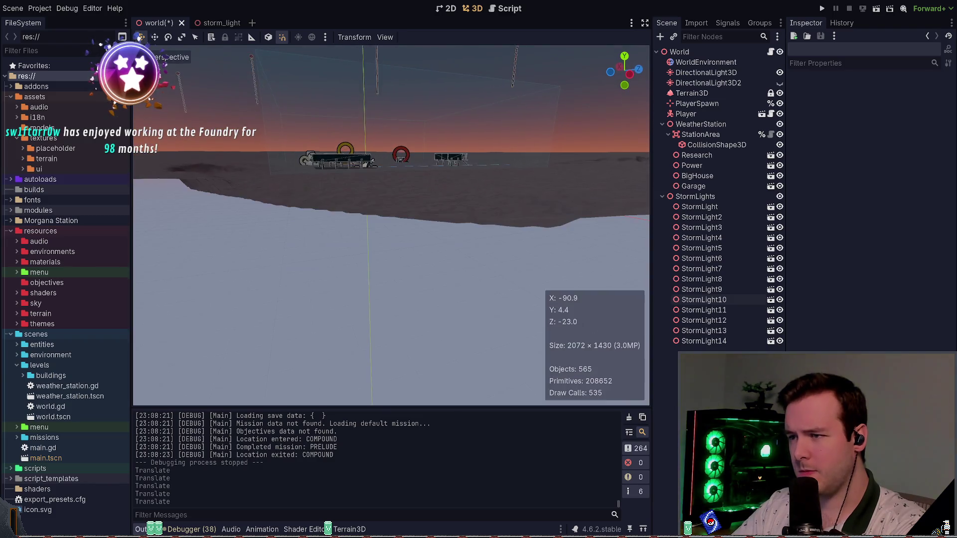
key("ctrl+s")
- Select StormLight11 and StormLight12 together, lower them toward the snow, and save
left_click_drag(524, 199, 368, 252)
left_click(402, 200)
left_click_drag(403, 200, 500, 211)
left_click_drag(436, 178, 437, 210)
left_click(537, 184)
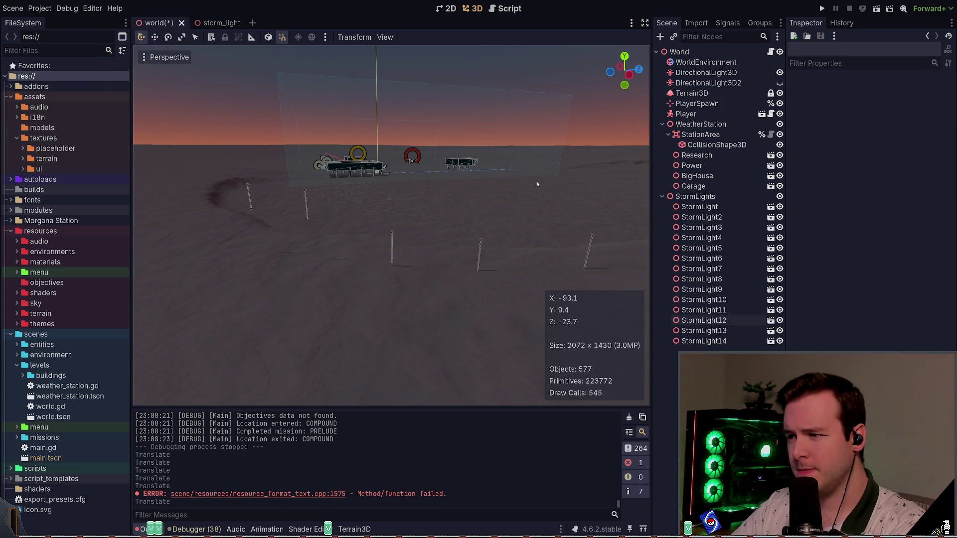
key("ctrl+s")
- Lower StormLight13 and StormLight14 by about 2.2, drop StormLight14 slightly more, and save
scroll(461, 195, "up", 2)
left_click_drag(367, 192, 489, 254)
left_click_drag(414, 189, 423, 264)
left_click(434, 222)
key("ctrl+s")
scroll(435, 222, "up", 1)
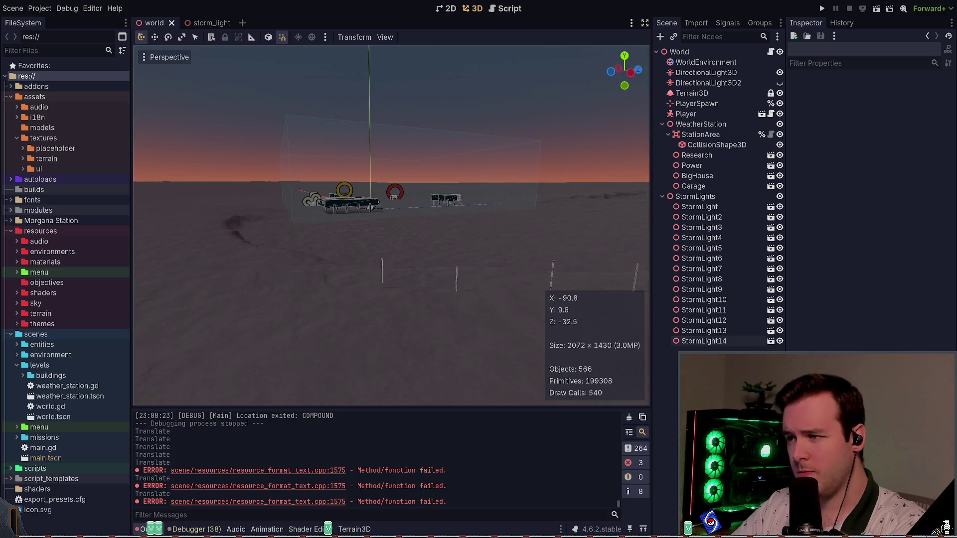
left_click(383, 263)
left_click_drag(383, 225, 383, 235)
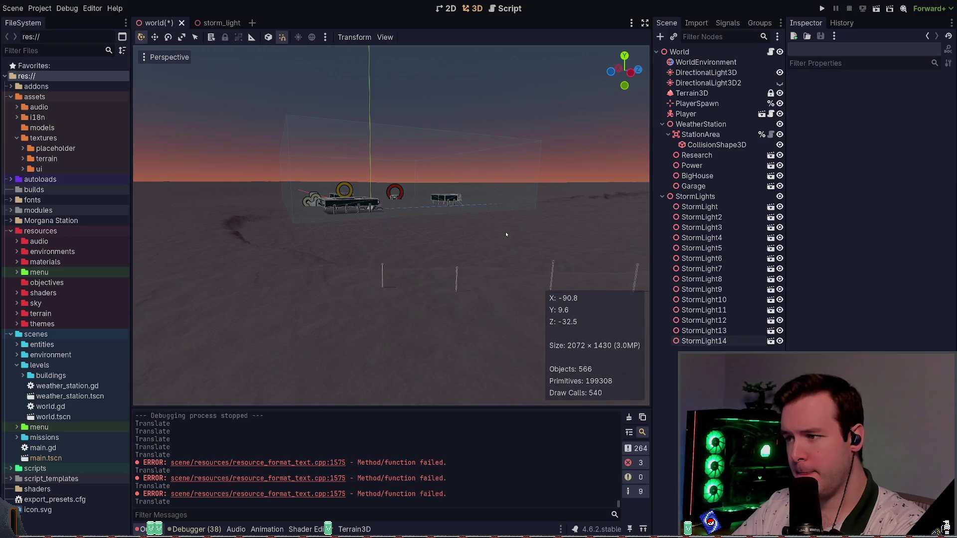
key("w")
key("e")
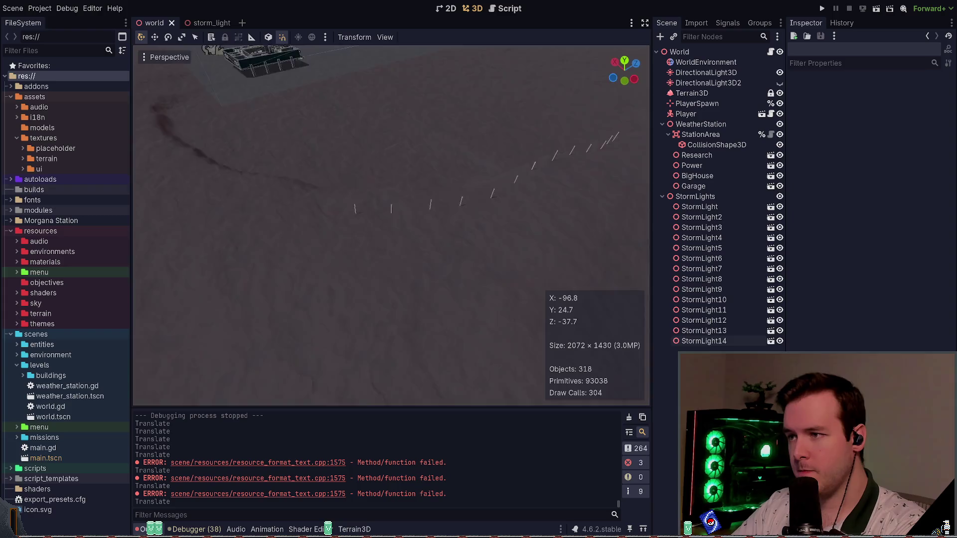
- Raise StormLight11–14 by 5 units, check the end poles, and save the world scene
mouse_move(309, 204)
left_mouse_down()
mouse_move(367, 261)
mouse_move(512, 335)
left_mouse_up()
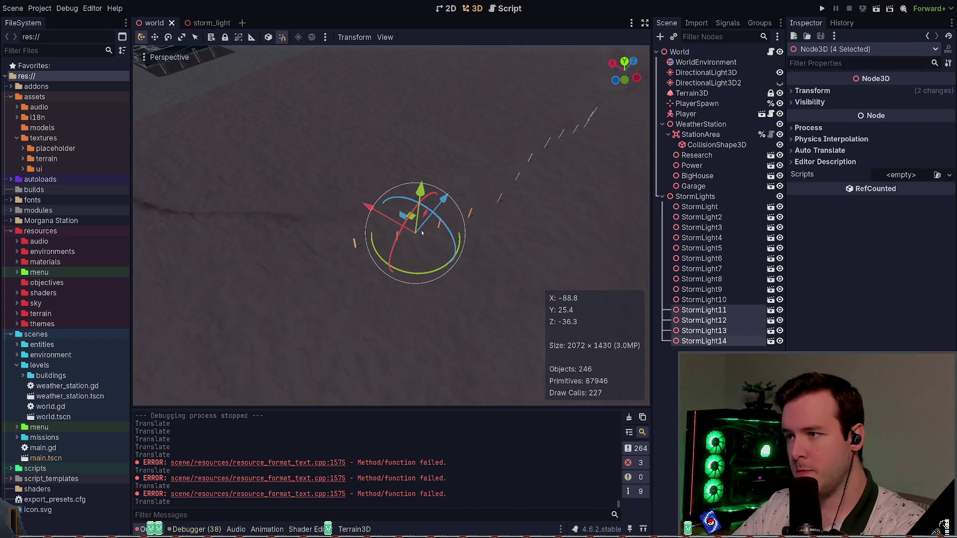
left_click_drag(415, 223, 384, 204)
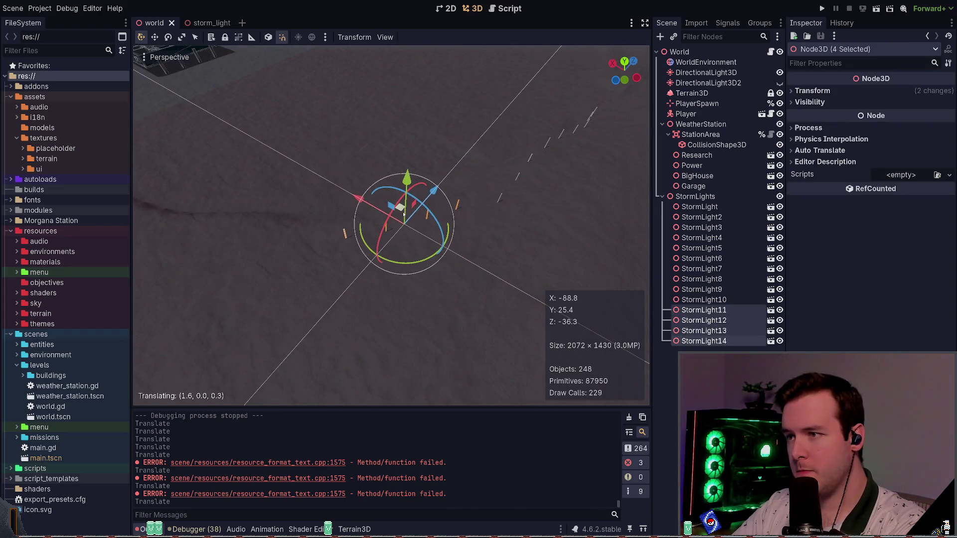
mouse_move(499, 218)
left_mouse_down()
mouse_move(552, 204)
mouse_move(497, 196)
left_mouse_up()
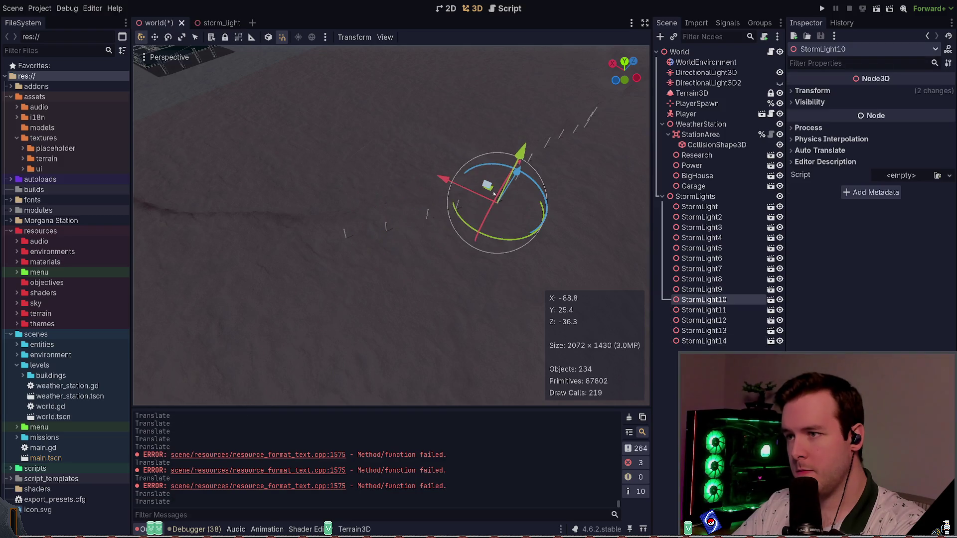
left_click_drag(347, 264, 424, 216)
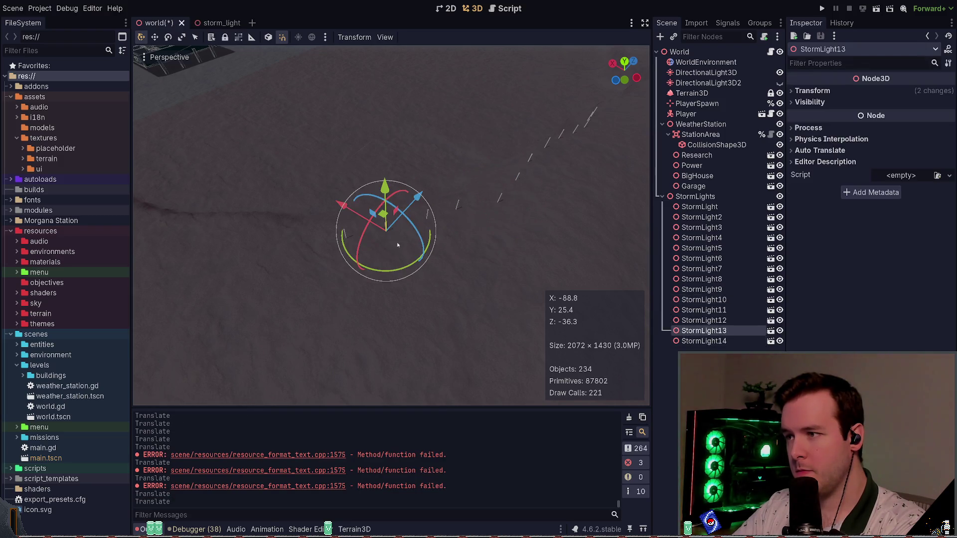
left_click(366, 258)
left_click_drag(307, 271, 406, 214)
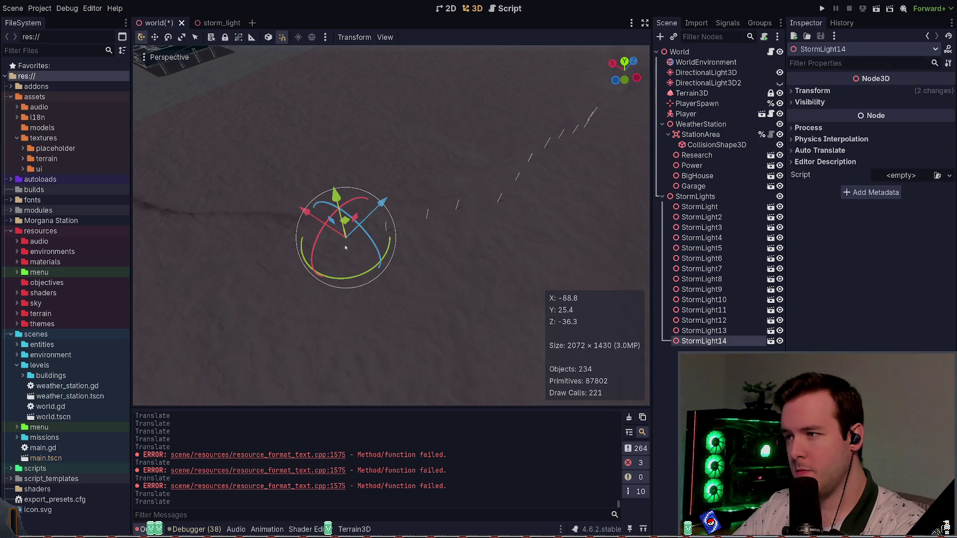
left_click(354, 178)
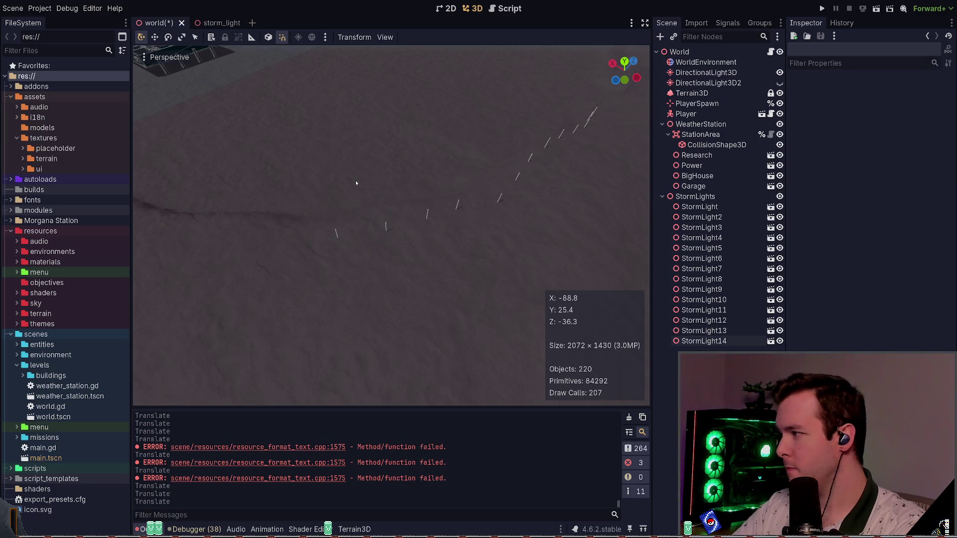
scroll(333, 254, "up", 2)
key("ctrl+s")
- Duplicate the last four poles and move the copies along the curve to extend the row
left_click_drag(307, 276, 493, 197)
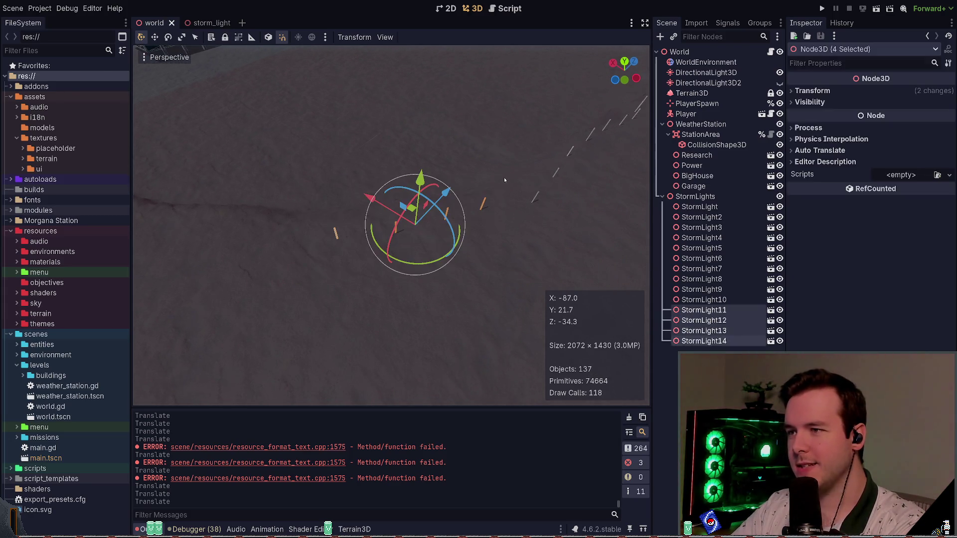
key("ctrl+d")
mouse_move(414, 213)
left_mouse_down()
mouse_move(260, 204)
mouse_move(224, 222)
mouse_move(438, 230)
mouse_move(477, 263)
mouse_move(449, 273)
left_mouse_up()
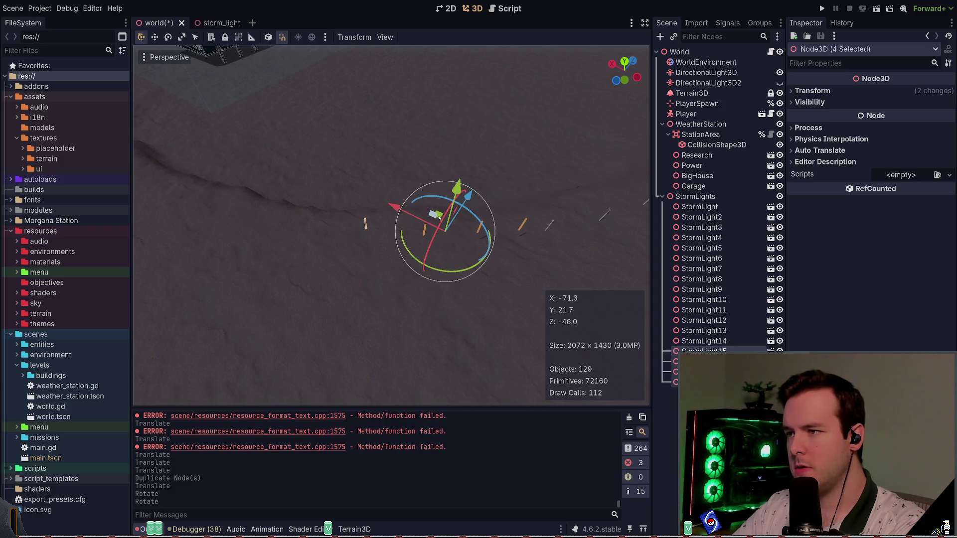
mouse_move(442, 213)
left_mouse_down()
mouse_move(389, 214)
mouse_move(437, 216)
left_mouse_up()
left_click(557, 235)
- Lower two of the new lamp poles onto the snow and save the world scene
left_click_drag(558, 238, 429, 318)
left_click_drag(498, 227, 497, 234)
key("ctrl+s")
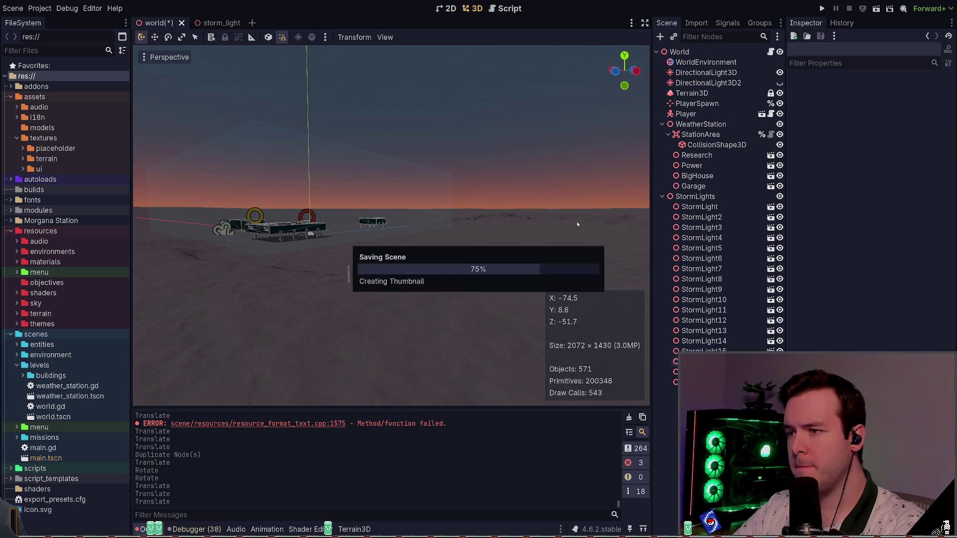
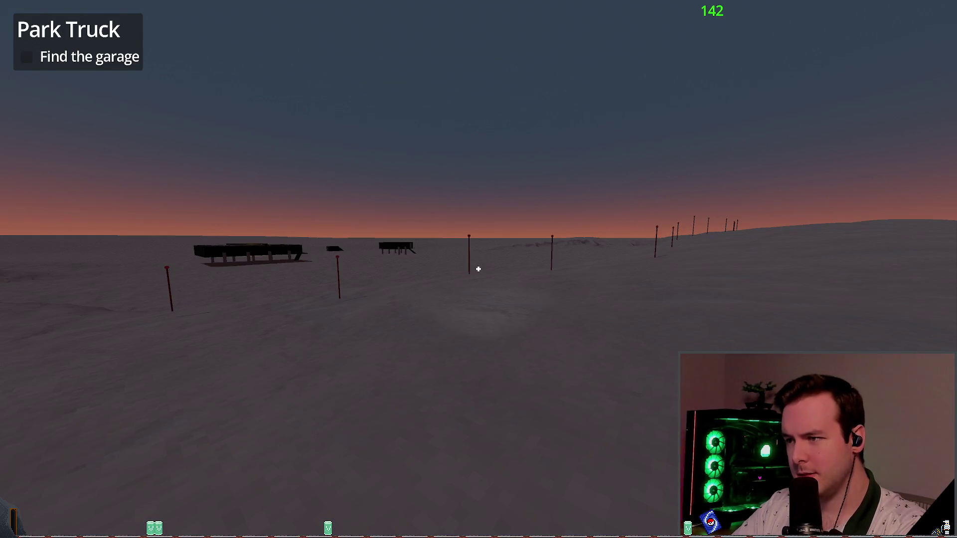
- Check the running game briefly by walking across the snowfield, then return to the editor
key("alt+Tab")
left_click(491, 202)
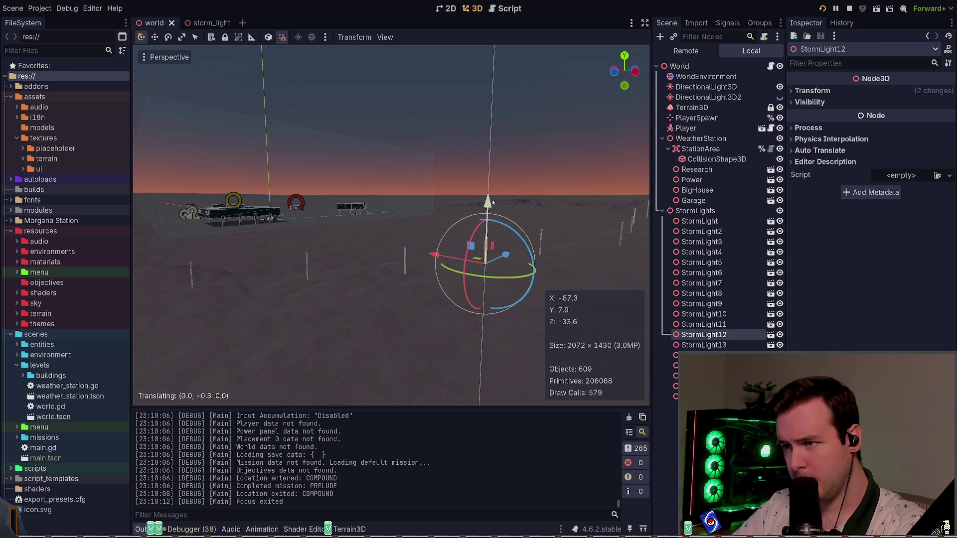
key("alt+Tab")
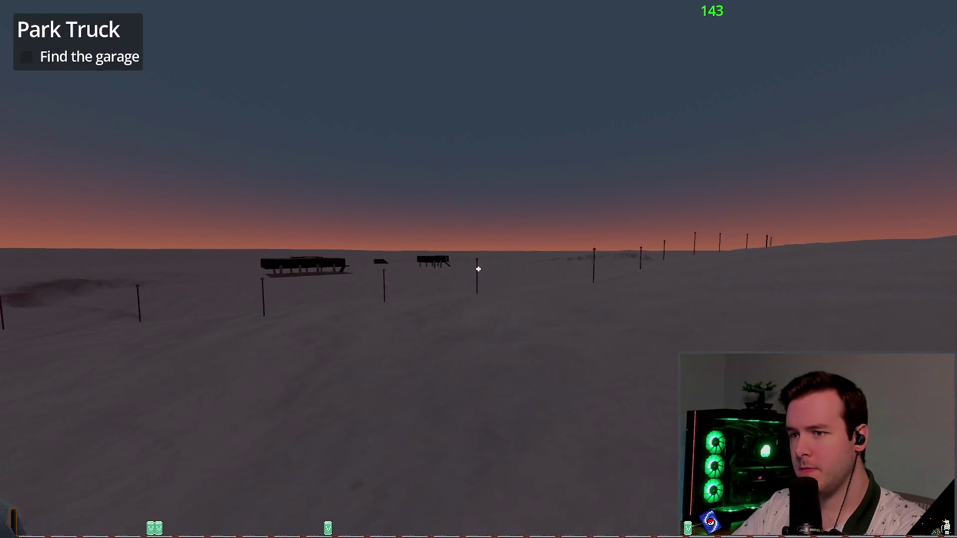
key("w")
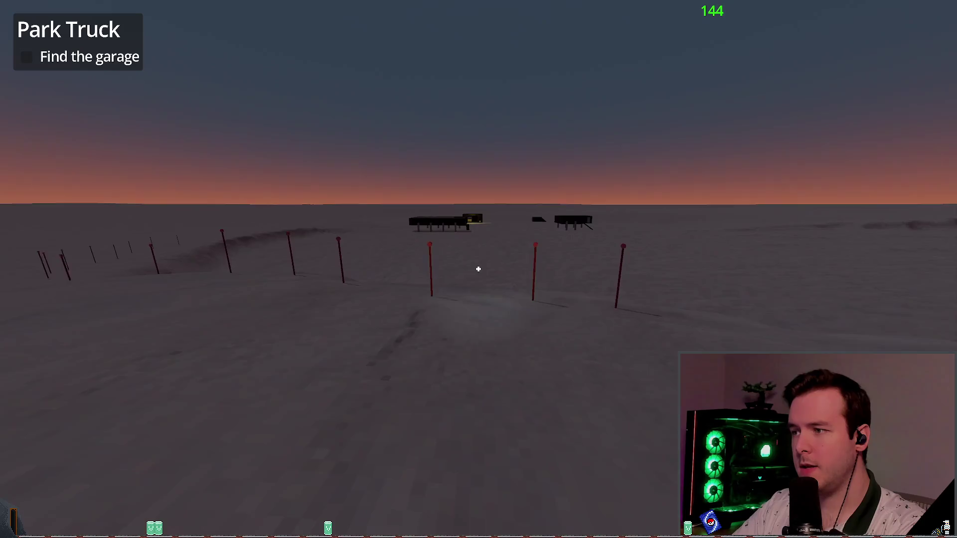
key("alt+Tab")
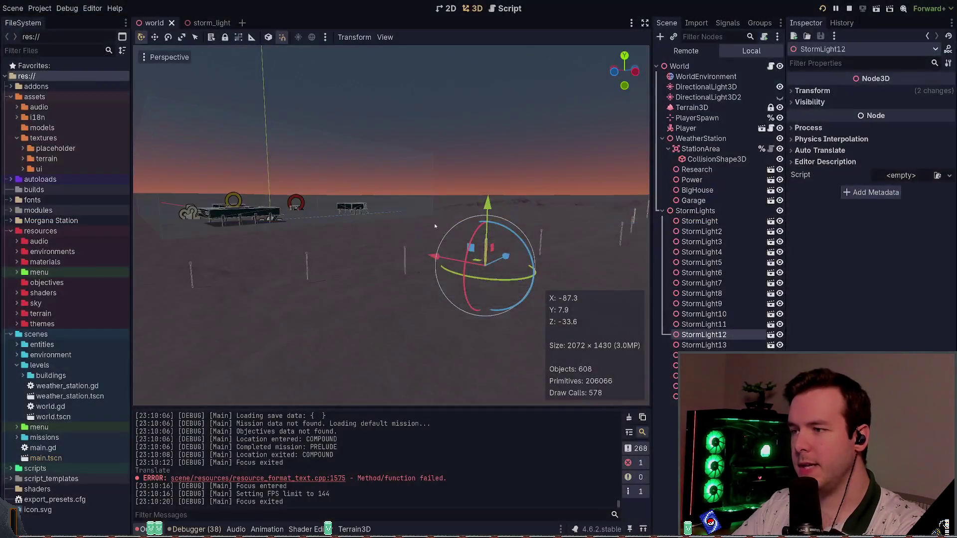
- Box-select StormLight and StormLight2 and shift them sideways along the trail
left_click(435, 227)
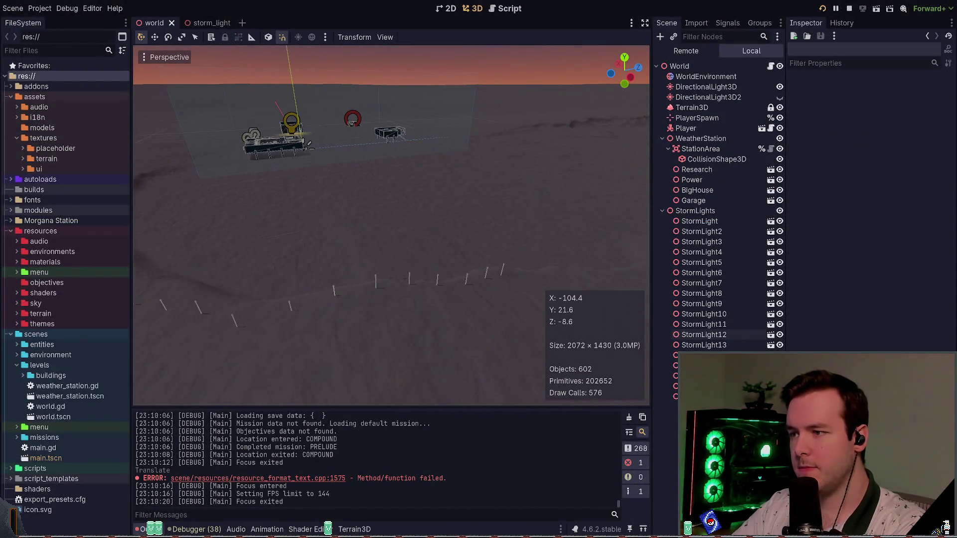
key("s")
scroll(460, 217, "down", 3)
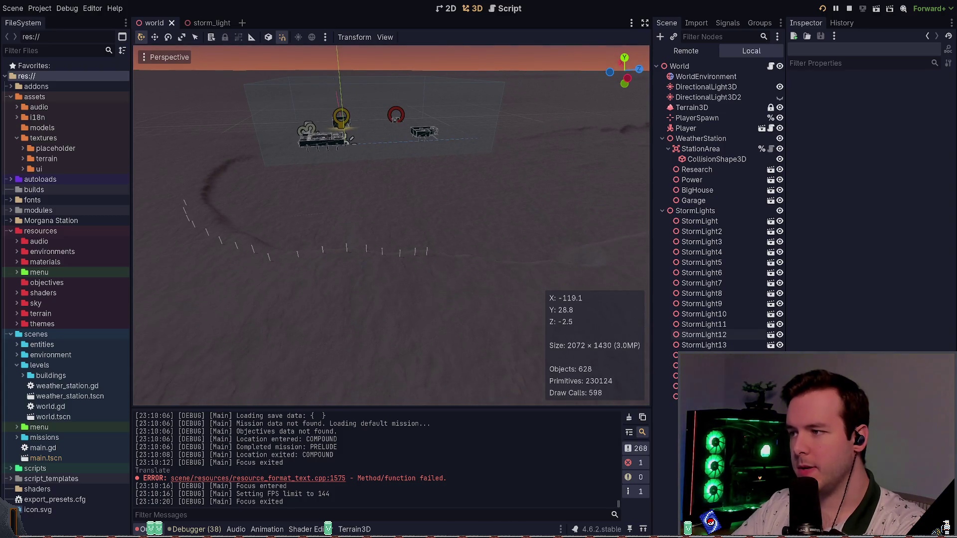
mouse_move(411, 236)
left_mouse_down()
mouse_move(456, 264)
mouse_move(503, 252)
left_mouse_up()
mouse_move(348, 239)
left_mouse_down()
mouse_move(410, 271)
mouse_move(437, 254)
mouse_move(327, 238)
mouse_move(390, 276)
mouse_move(349, 252)
left_mouse_up()
- Undo the previous pole move and shift StormLight6 along the trail
left_click(337, 230)
key("ctrl+z")
left_click(421, 227)
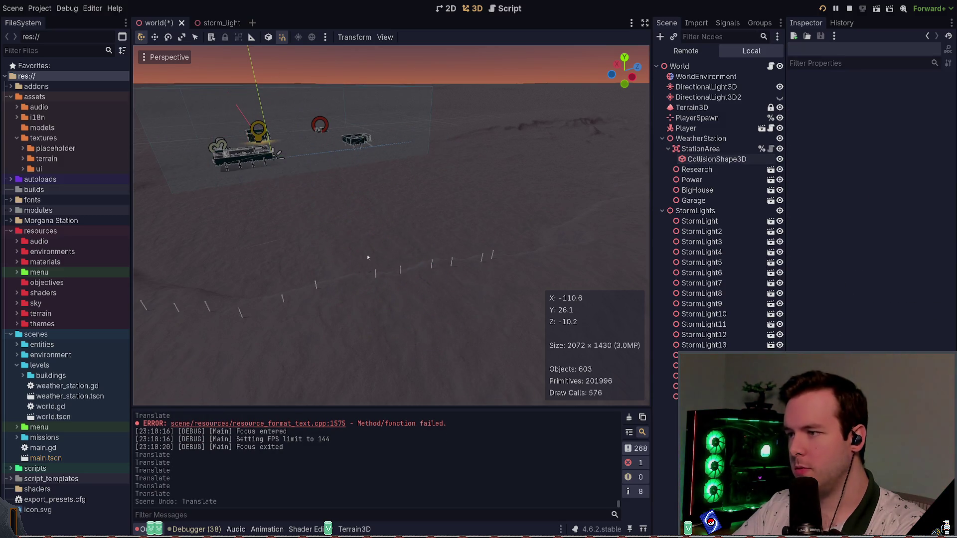
left_click(377, 280)
left_click_drag(380, 270, 413, 260)
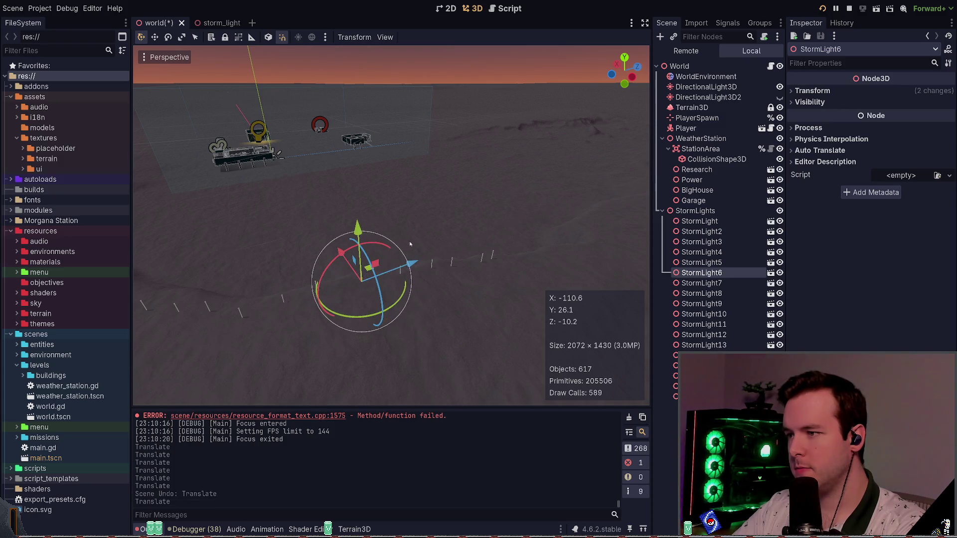
left_click(424, 258)
- Try and revert a StormLight3 move, then shift StormLight18 left along the trail
mouse_move(507, 278)
left_mouse_down()
mouse_move(511, 251)
mouse_move(462, 240)
mouse_move(489, 271)
mouse_move(468, 287)
mouse_move(451, 265)
mouse_move(519, 287)
mouse_move(551, 243)
mouse_move(485, 216)
left_mouse_up()
left_click(462, 247)
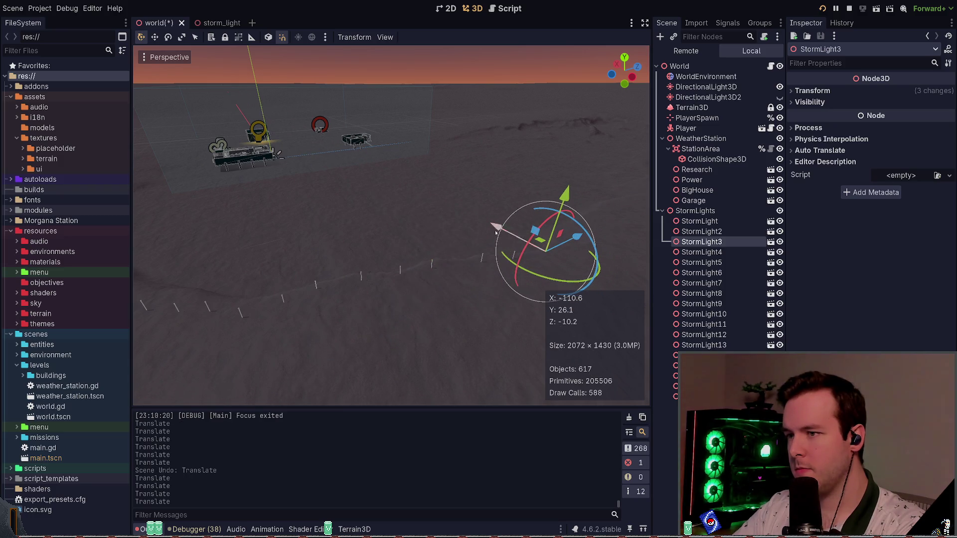
left_click(448, 242)
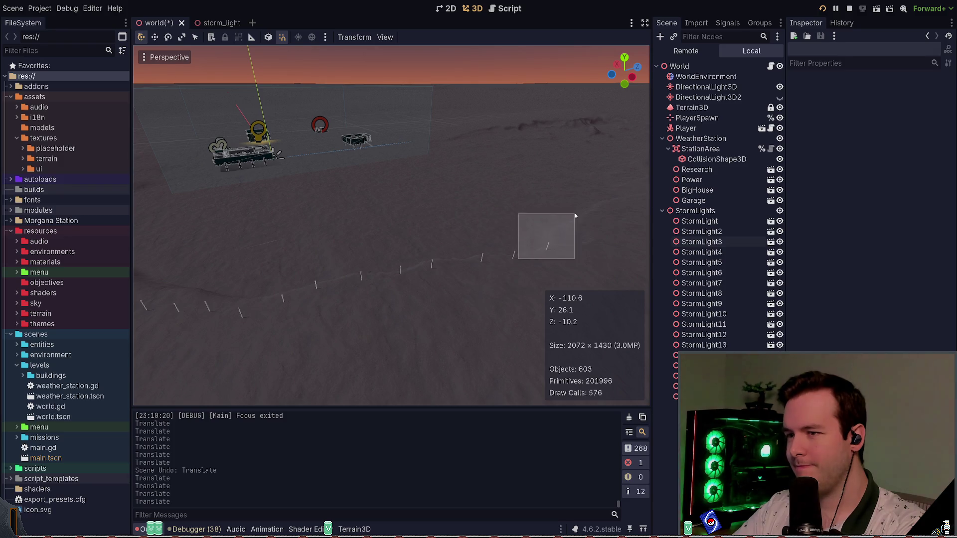
left_click_drag(575, 215, 575, 215)
mouse_move(543, 245)
left_mouse_down()
mouse_move(459, 267)
mouse_move(487, 268)
left_mouse_up()
key("ctrl+z")
left_click(467, 243)
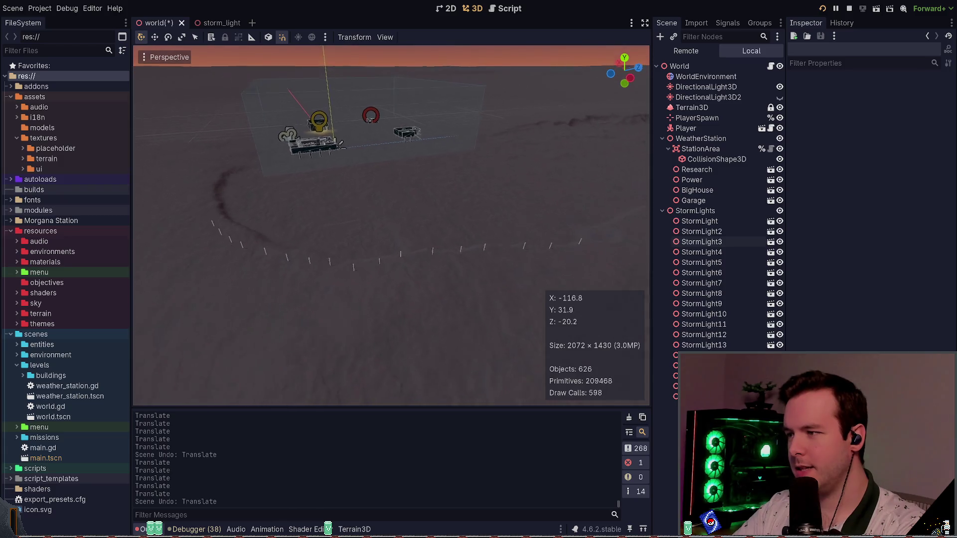
mouse_move(275, 343)
left_mouse_down()
mouse_move(411, 268)
mouse_move(319, 281)
left_mouse_up()
mouse_move(408, 327)
left_mouse_down()
mouse_move(440, 287)
mouse_move(381, 276)
left_mouse_up()
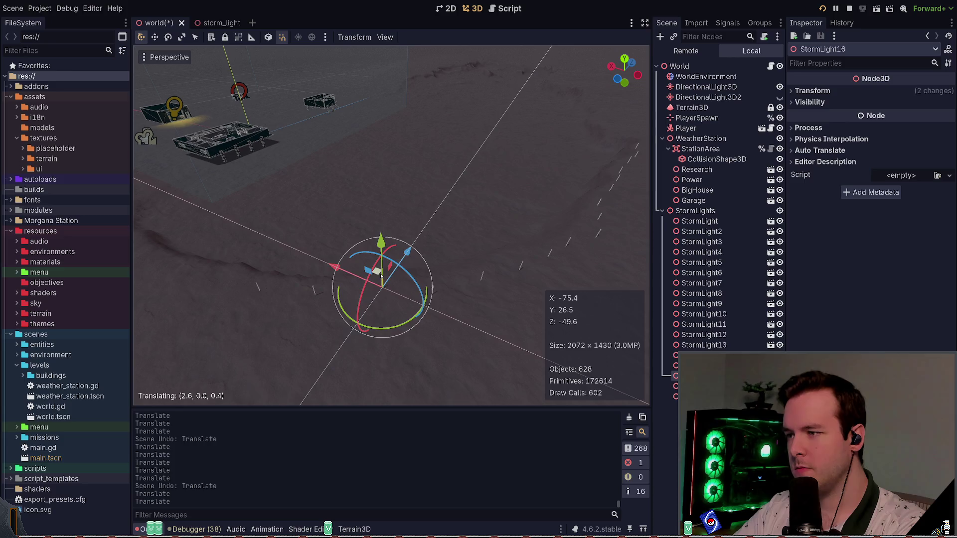
- Delete the StormLight10 and StormLight11 poles from the trail
left_click(435, 237)
left_click_drag(469, 276, 469, 277)
scroll(334, 128, "down", 5)
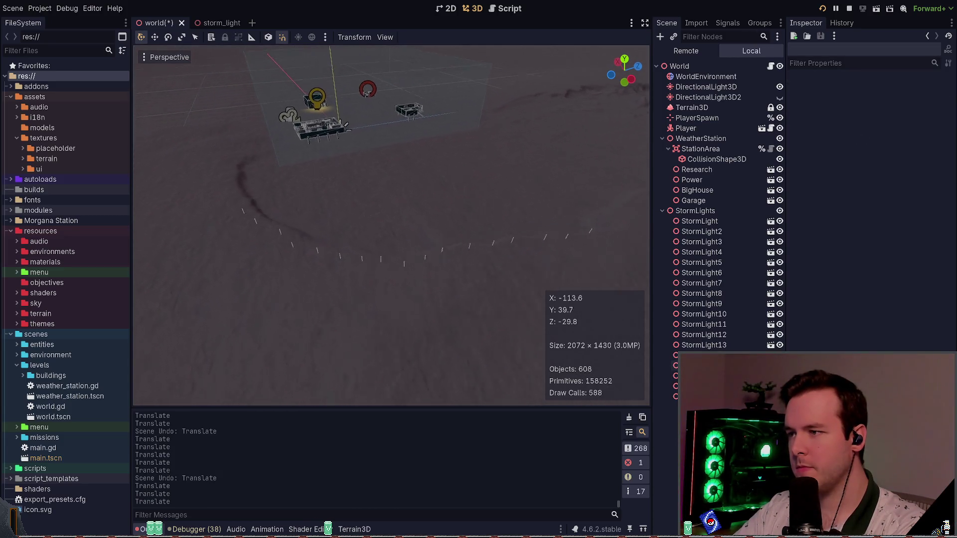
scroll(413, 282, "up", 1)
left_click_drag(374, 299, 467, 248)
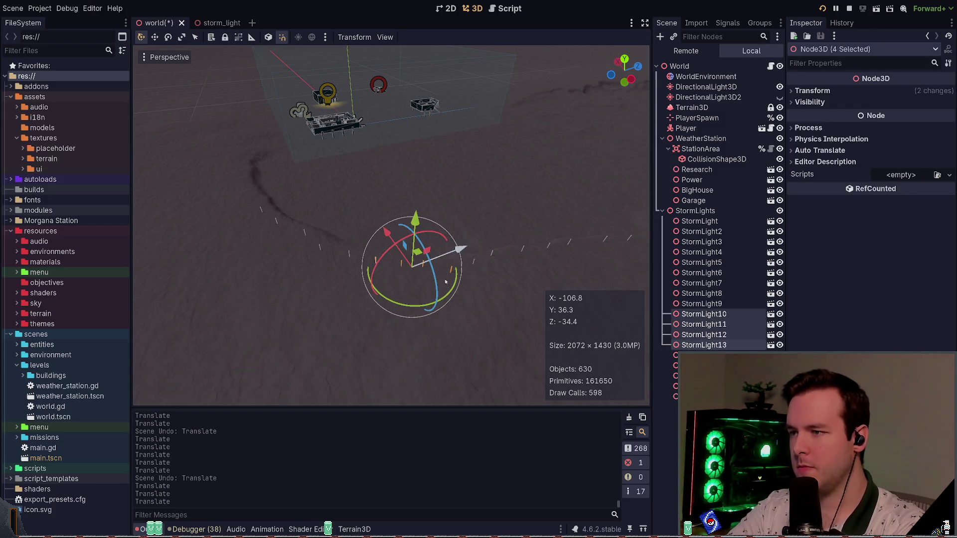
key("Delete")
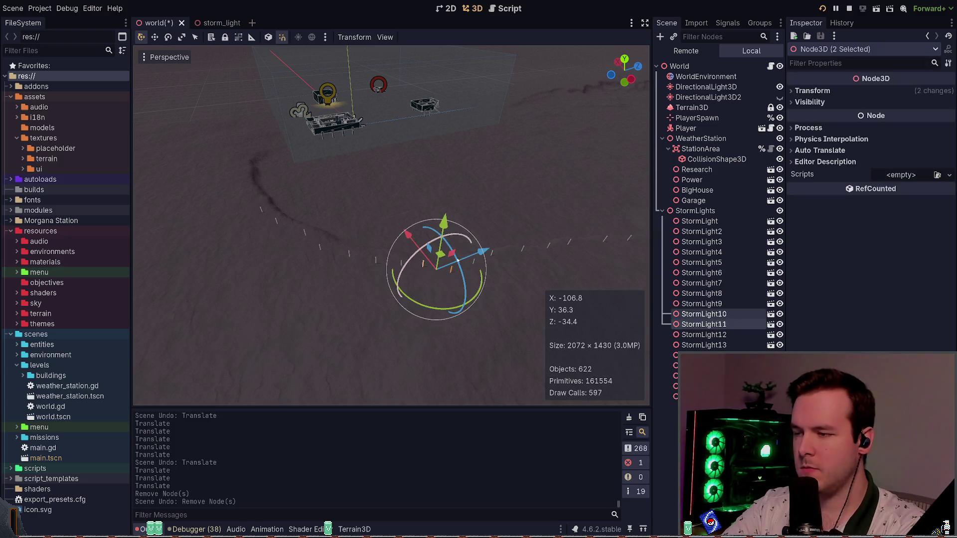
key("Delete")
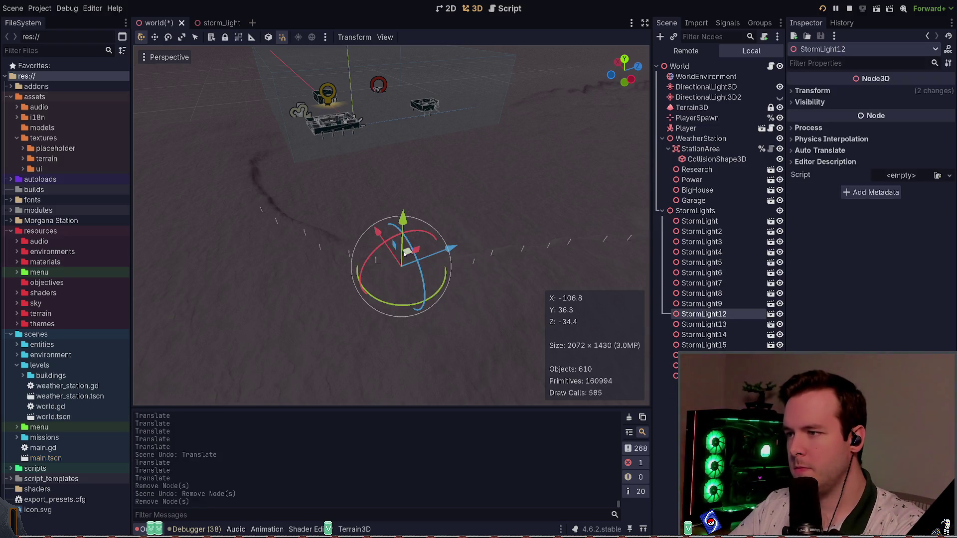
- Move StormLight12, 13, 9 and 4 into line to fill the gap, then save
left_click_drag(405, 252, 429, 253)
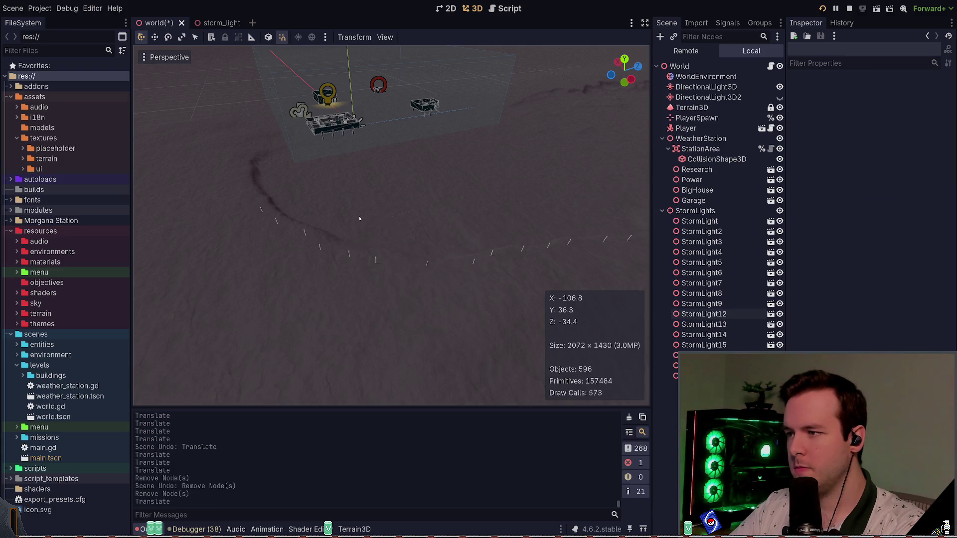
left_click(386, 245)
left_click_drag(382, 252, 385, 252)
left_click(475, 218)
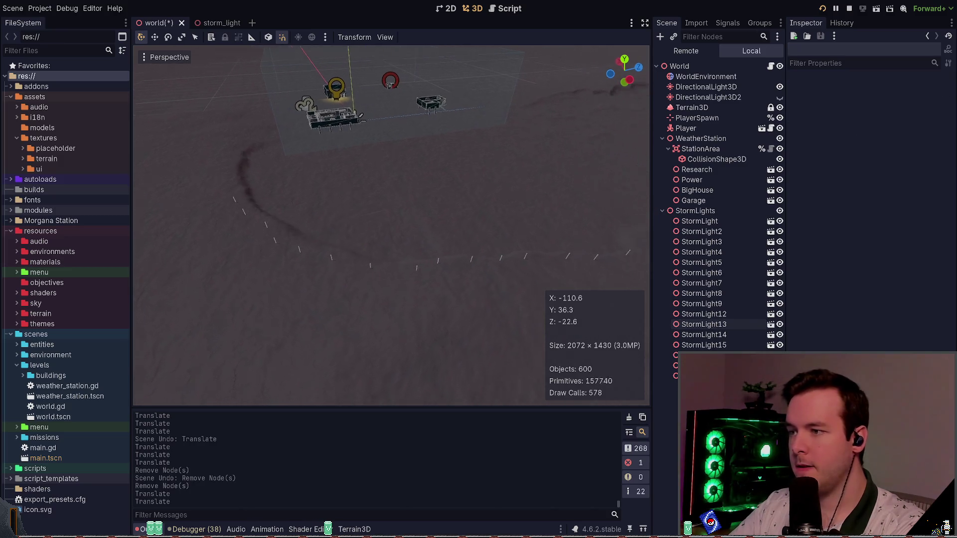
left_click_drag(367, 289, 367, 290)
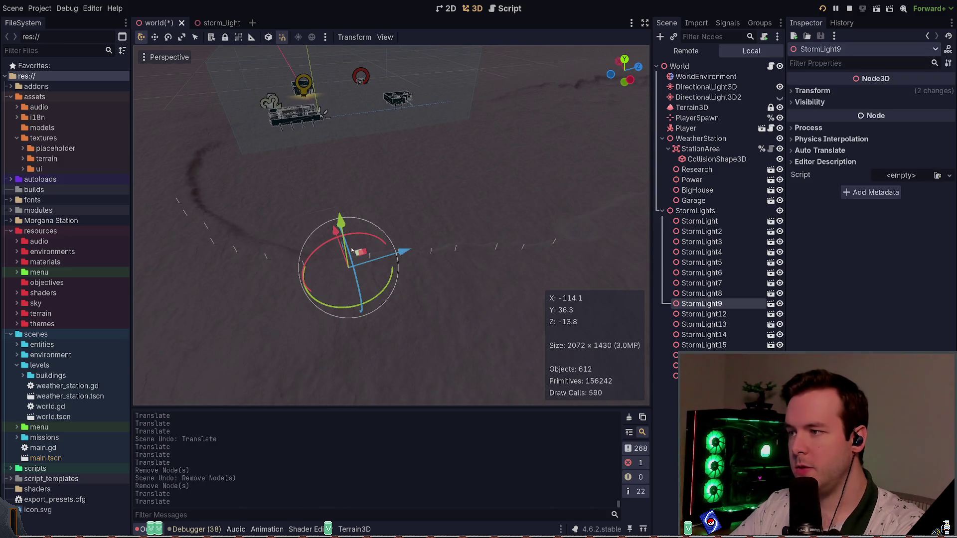
left_click_drag(350, 251, 351, 252)
left_click(462, 202)
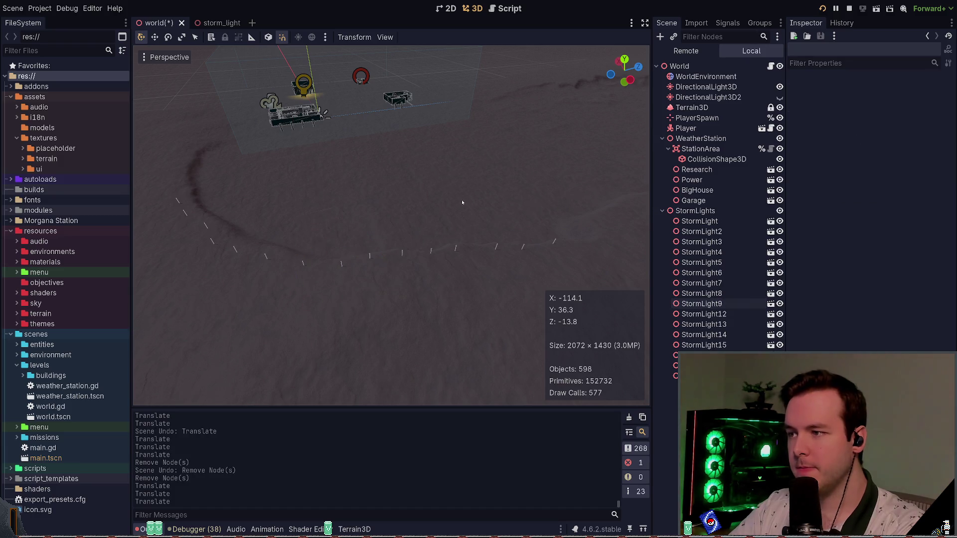
scroll(390, 199, "up", 5)
left_click(410, 252)
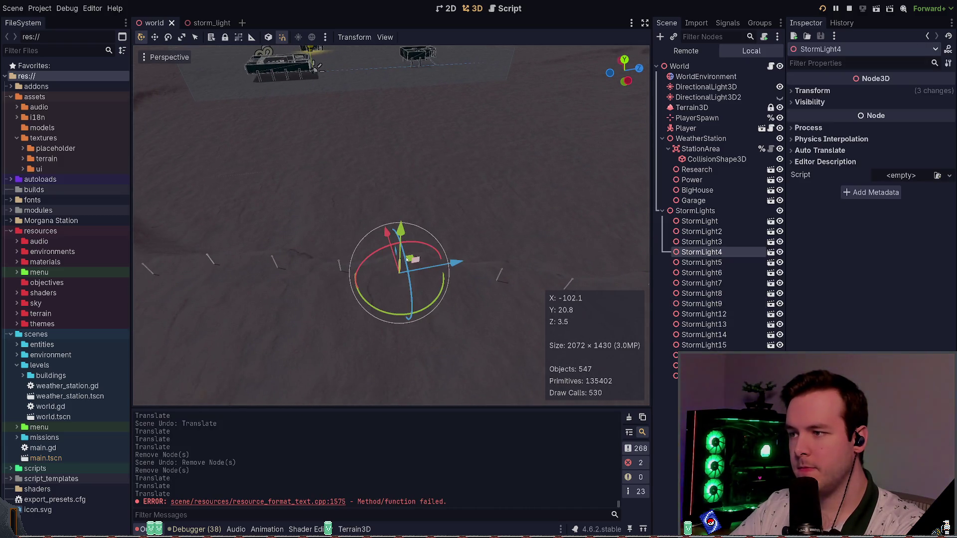
left_click_drag(413, 257, 414, 257)
key("ctrl+s")
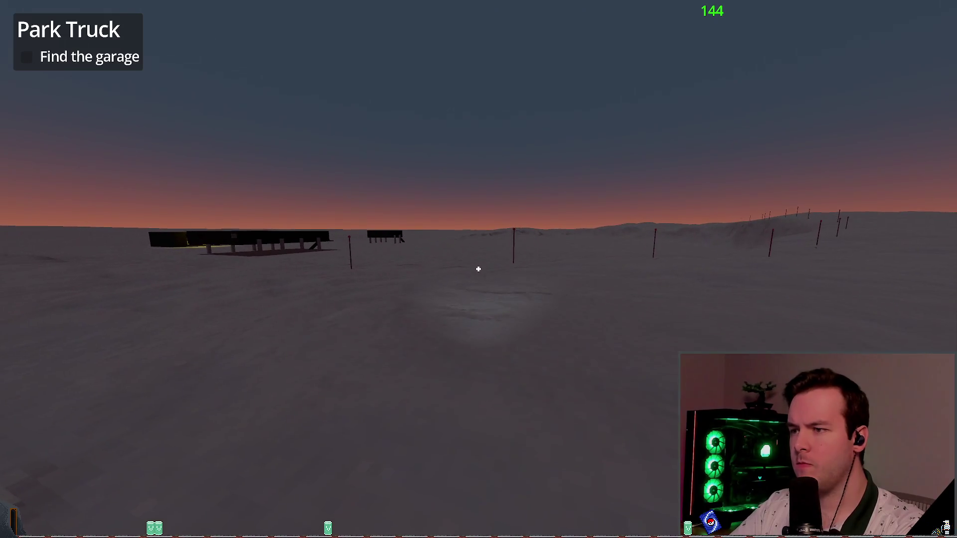
- Lower StormLight17 by 0.4, inspect the poles from a few angles, and save the world scene
key("alt+Tab")
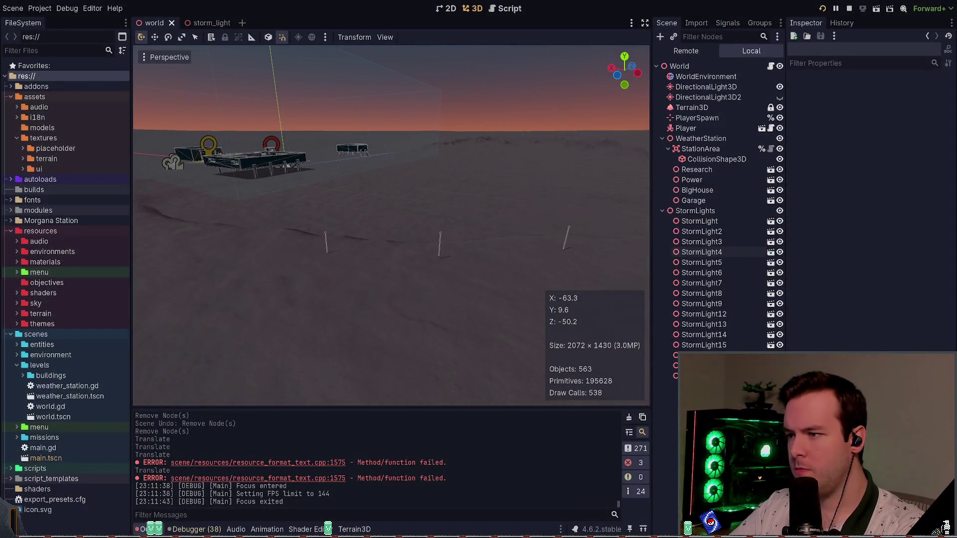
left_click(404, 249)
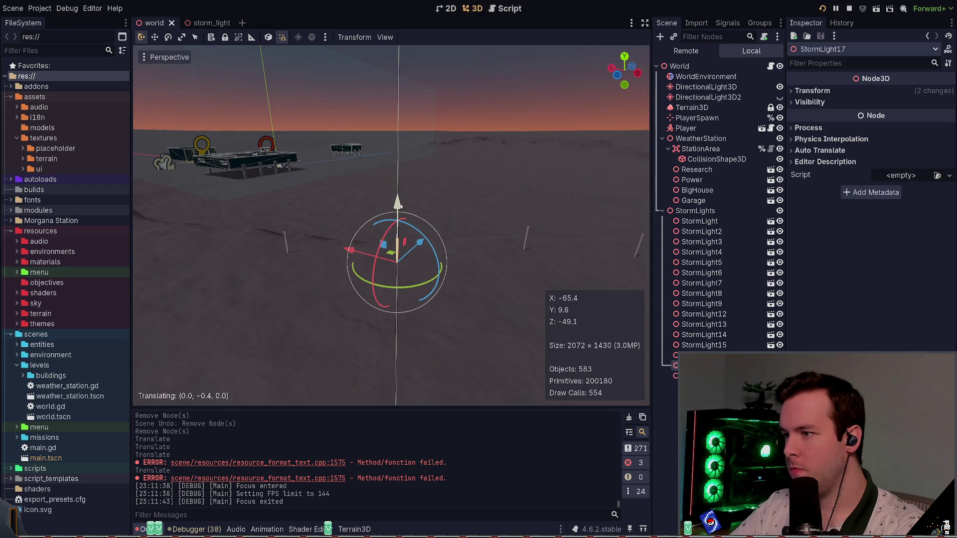
left_click(479, 201)
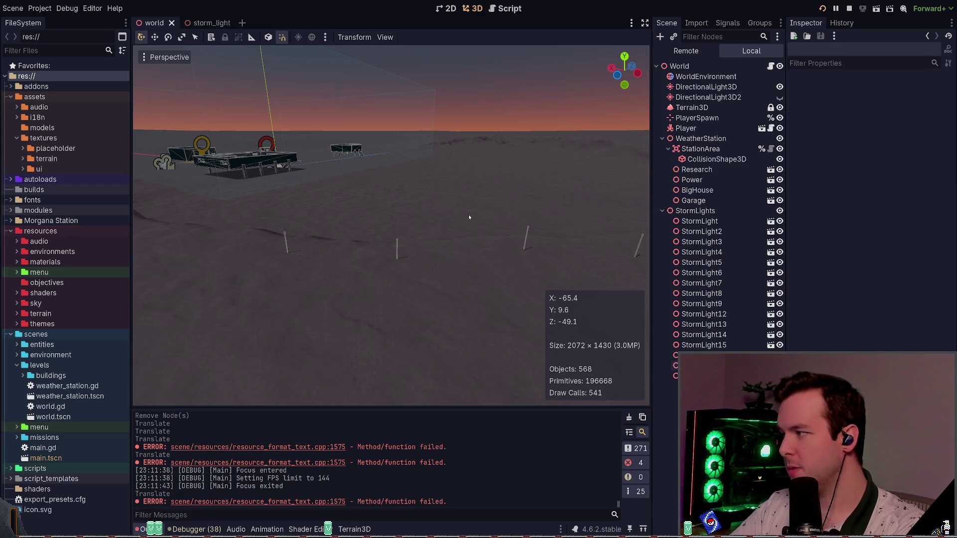
left_click_drag(472, 210, 449, 200)
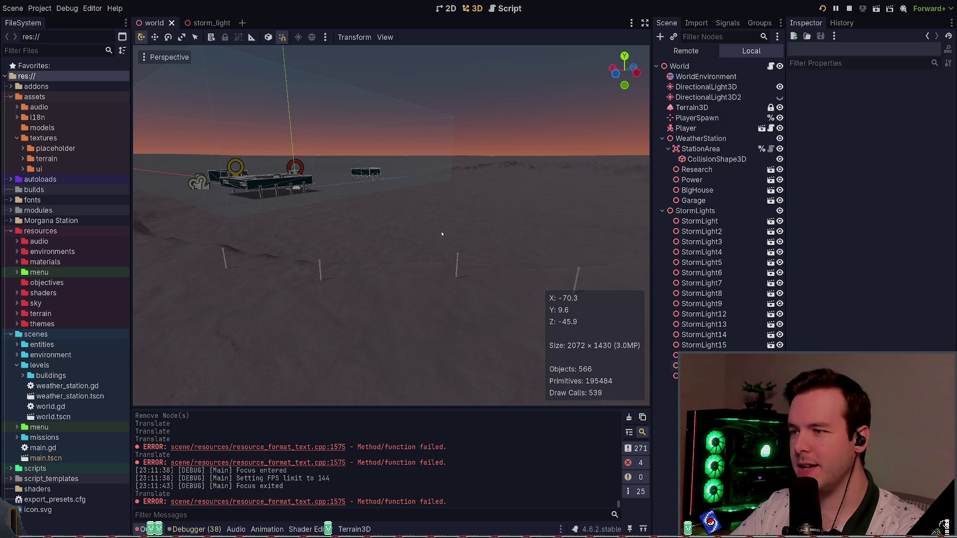
left_click_drag(460, 234, 474, 245)
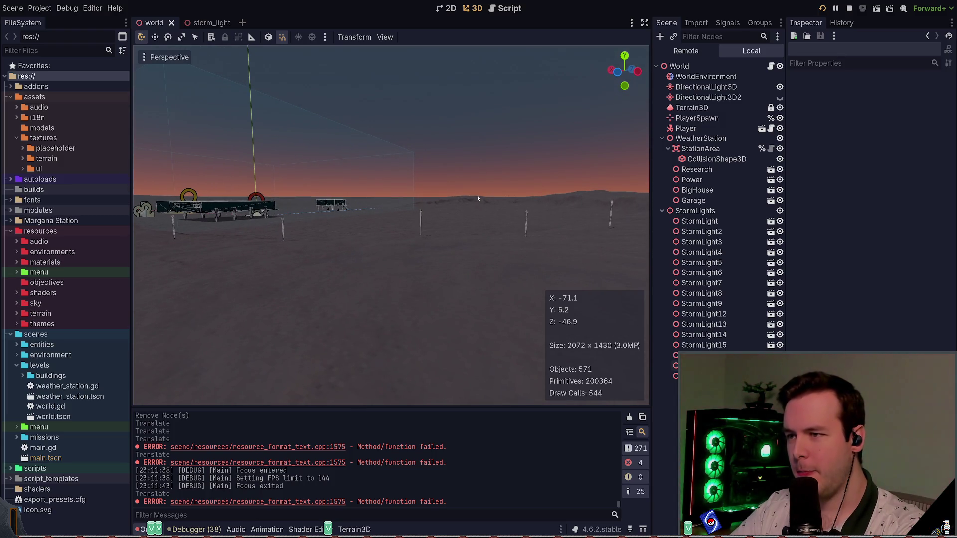
left_click(423, 219)
key("ctrl+s")
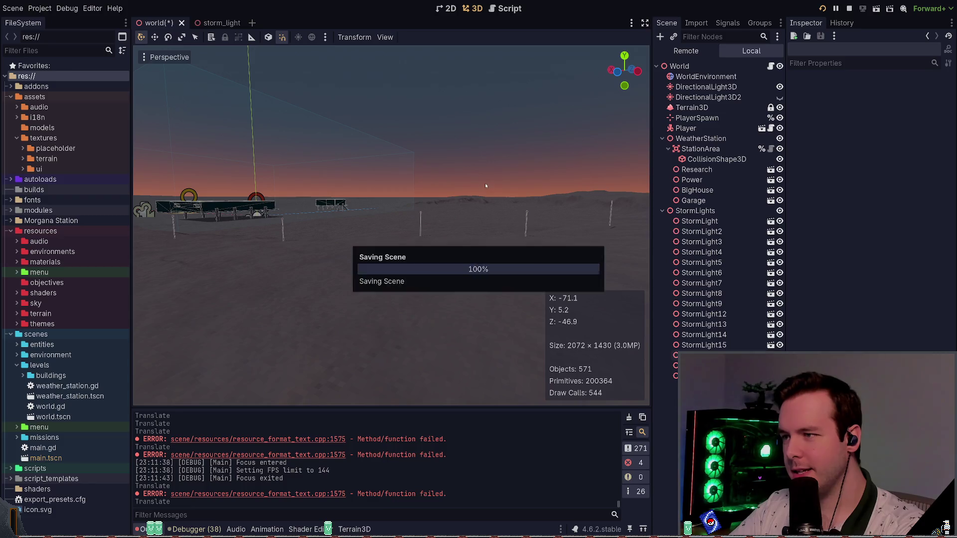
left_click_drag(486, 184, 479, 199)
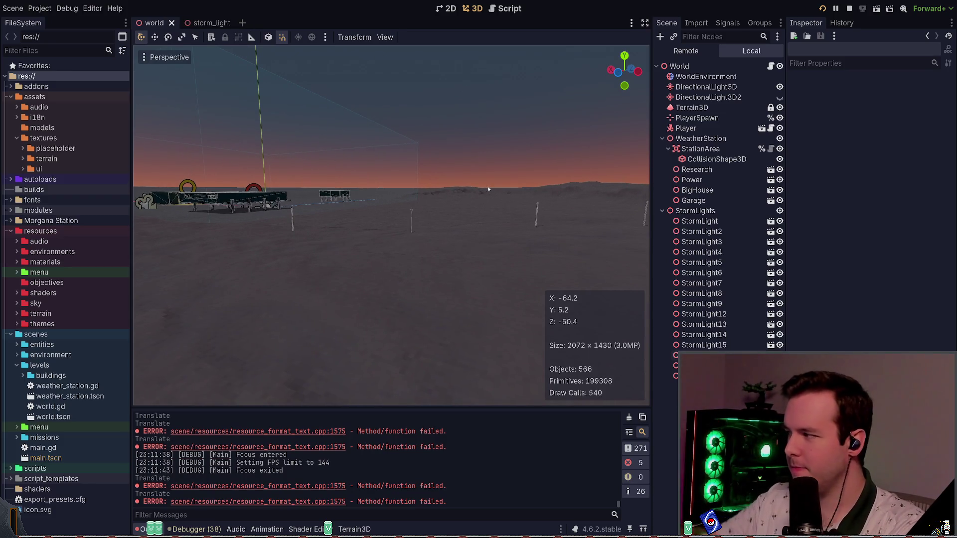
mouse_move(492, 244)
left_mouse_down()
mouse_move(423, 259)
mouse_move(449, 256)
mouse_move(409, 252)
mouse_move(419, 279)
mouse_move(412, 261)
mouse_move(437, 281)
mouse_move(481, 270)
left_mouse_up()
- Walk across the snow toward the garage in-game, then pause and Dev Quit to the editor
left_click(349, 202)
left_click(419, 279)
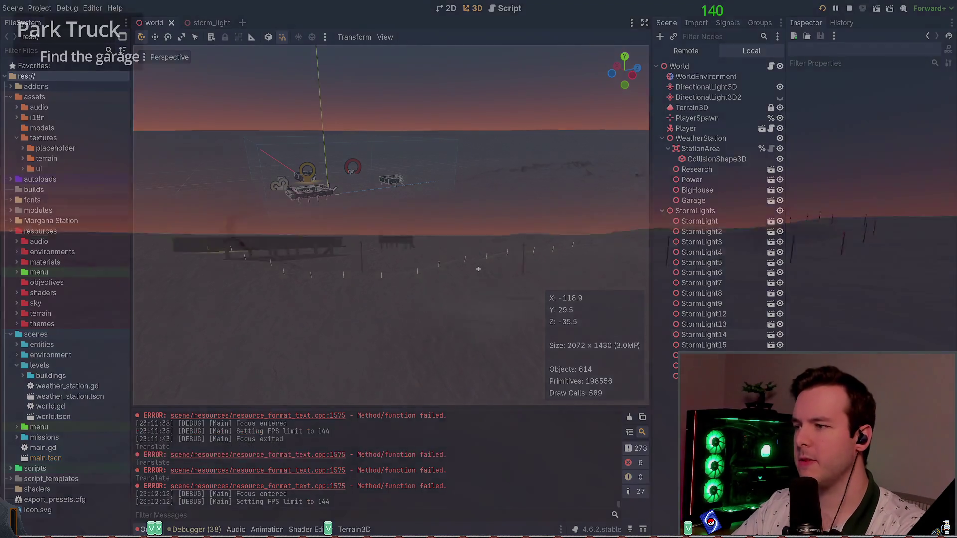
key("w")
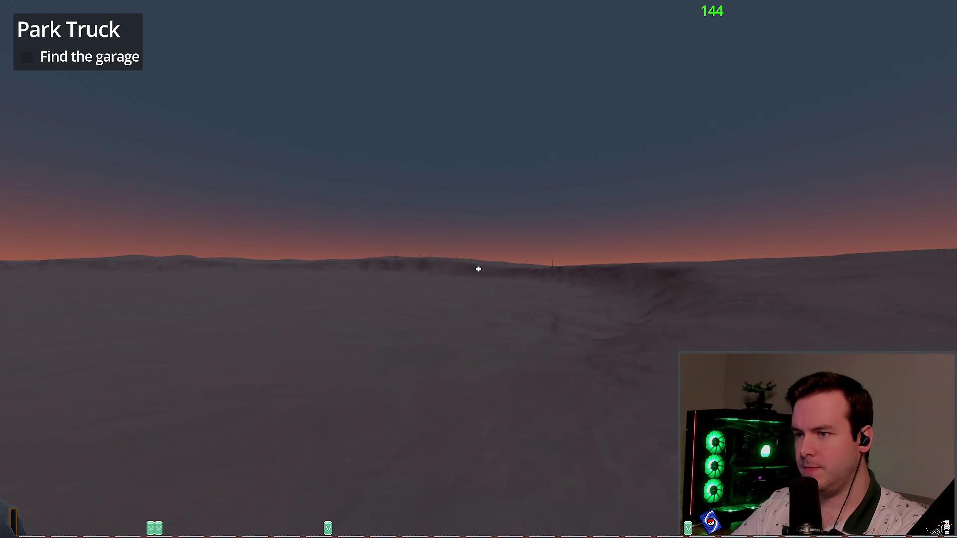
key("Escape")
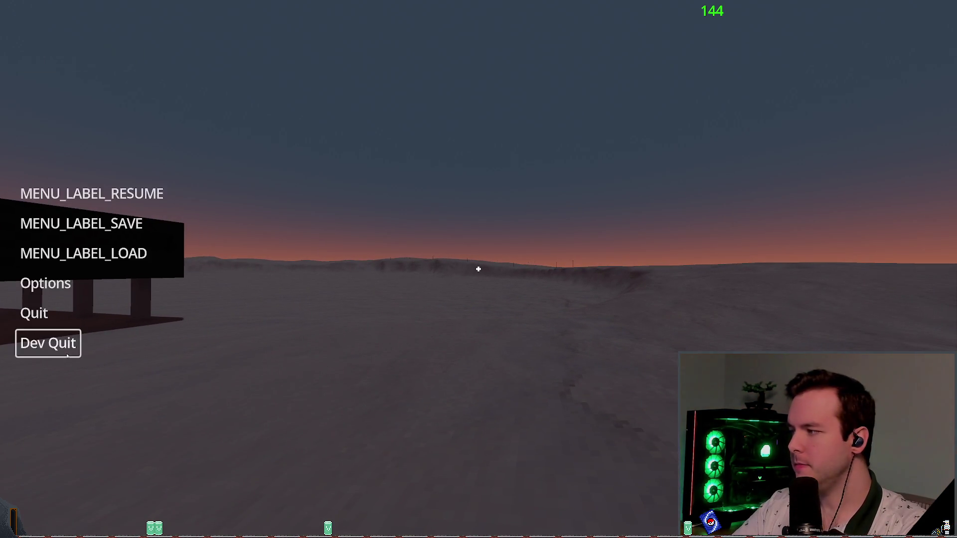
left_click(119, 194)
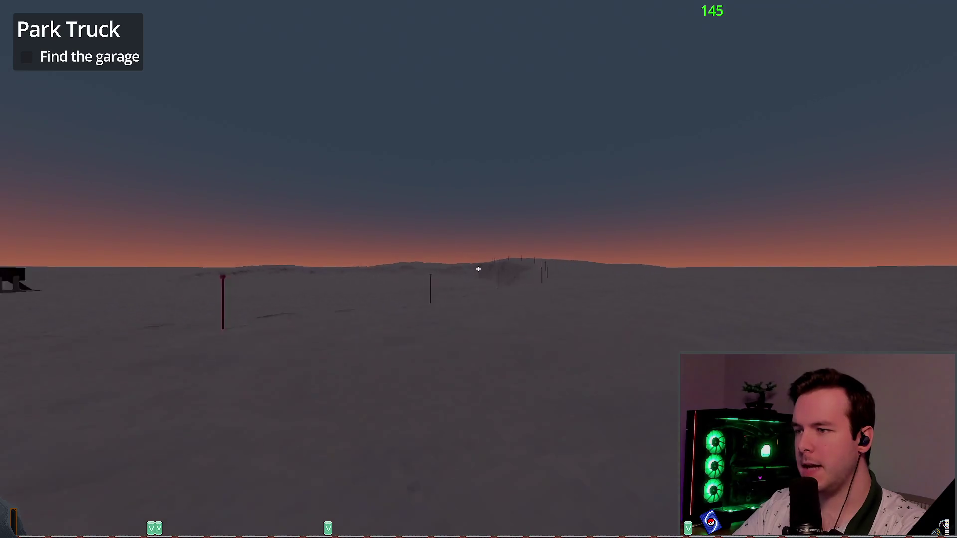
key("Escape")
left_click(50, 342)
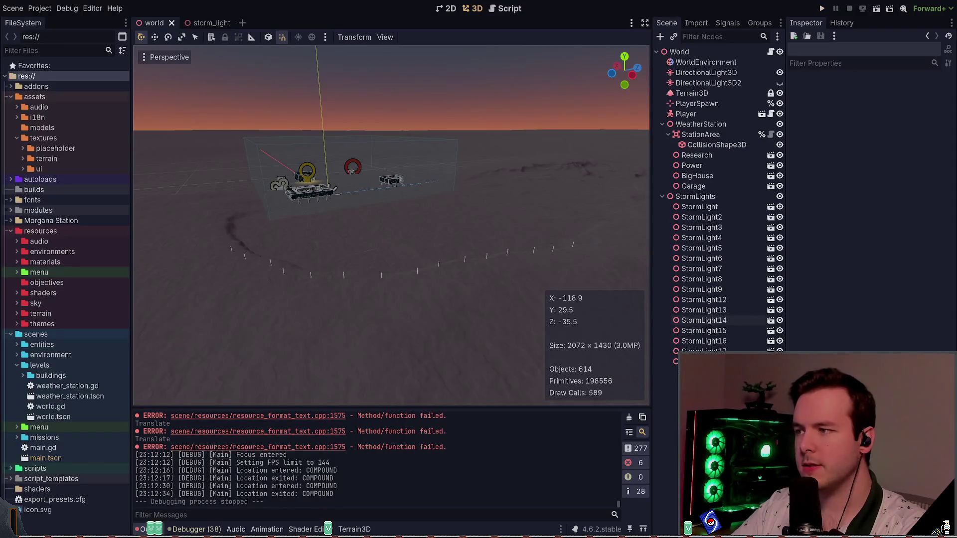
- Shift StormLight18 left and nudge StormLight17 right near the station
left_click_drag(348, 237, 435, 318)
left_click_drag(404, 254, 364, 254)
left_click_drag(432, 224, 485, 331)
left_click_drag(419, 259, 435, 235)
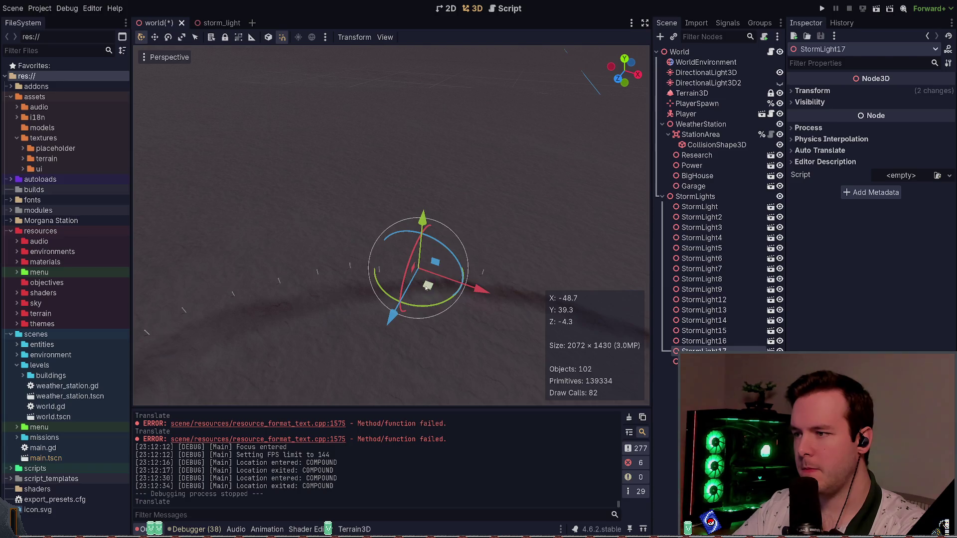
left_click_drag(428, 285, 448, 285)
left_click(349, 349)
left_click_drag(349, 349, 349, 294)
- Undo a two-pole move, then shift StormLight16 right and adjust StormLight15
left_click_drag(349, 158, 492, 258)
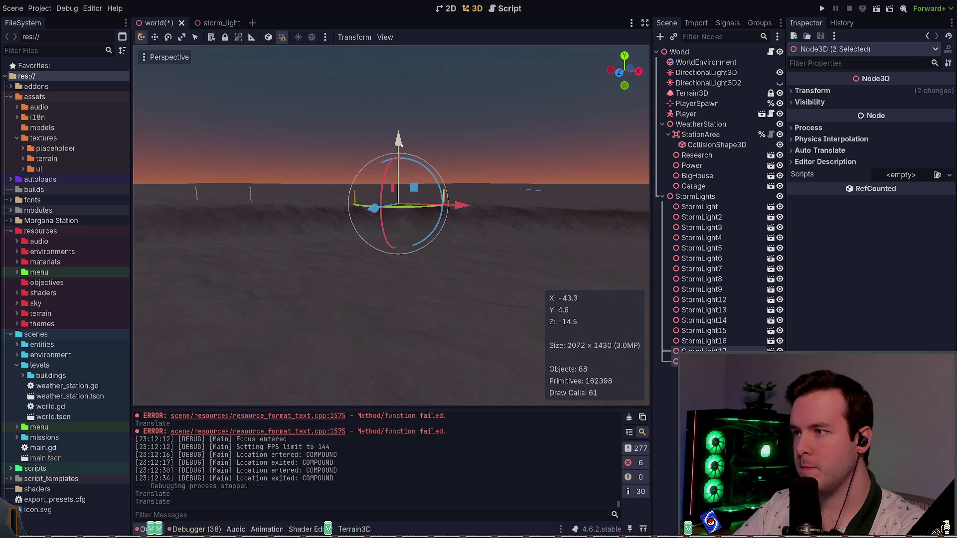
left_click(400, 144)
left_click(336, 133)
left_click_drag(335, 133, 336, 117)
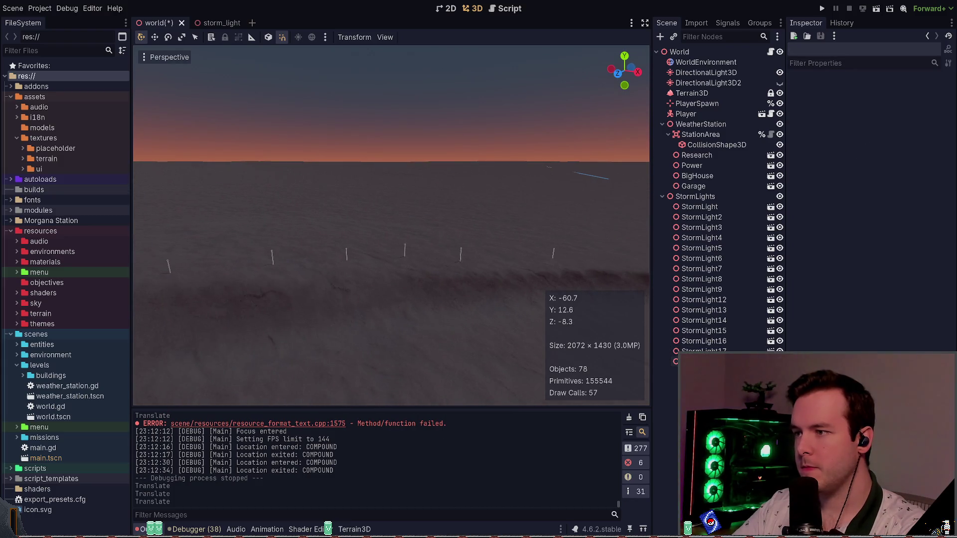
key("ctrl+z")
left_click(388, 252)
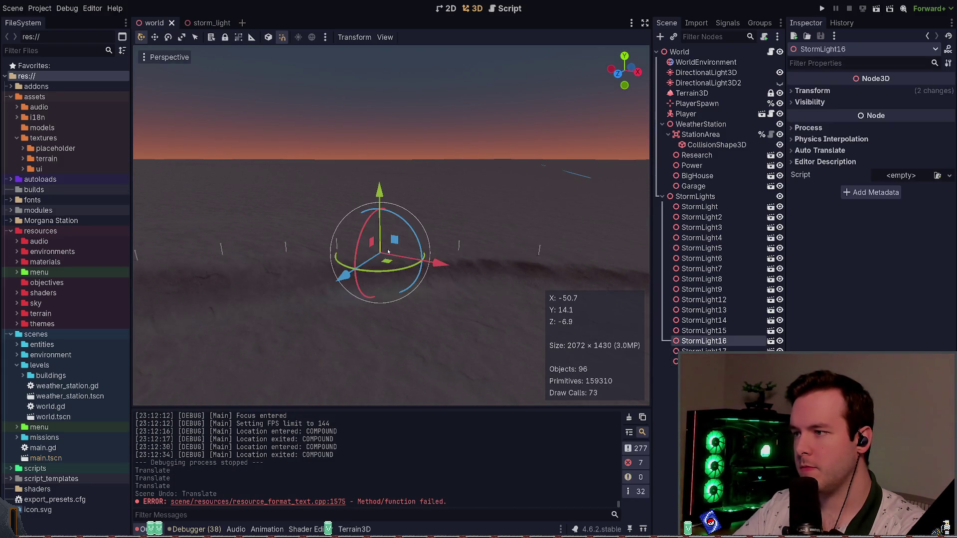
left_click_drag(388, 261, 403, 259)
left_click(305, 213)
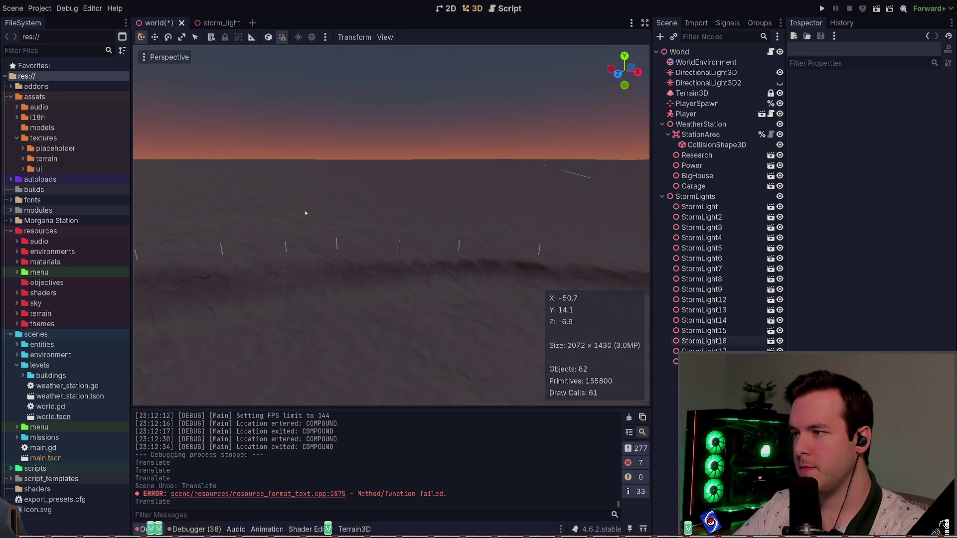
left_click(339, 257)
left_click(344, 261)
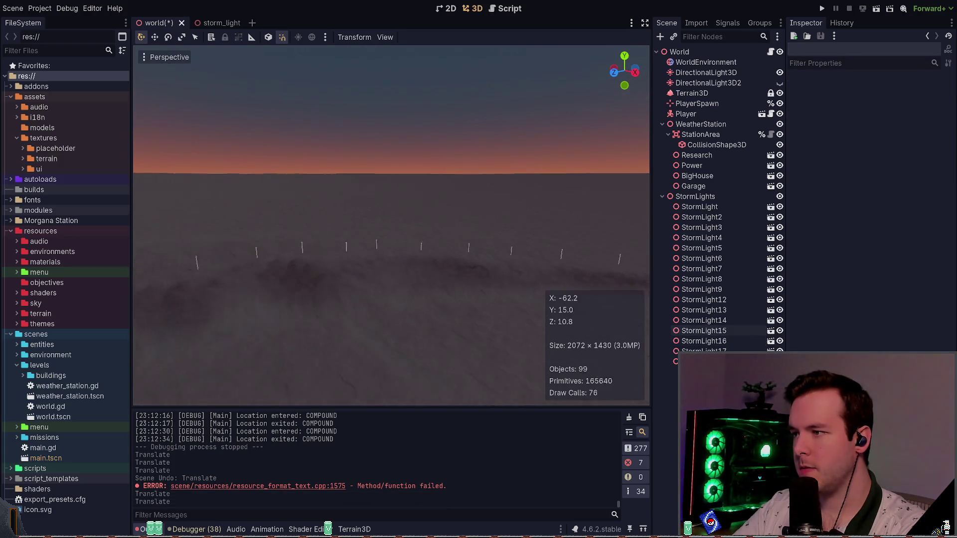
- Delete the StormLight5 and StormLight6 poles
mouse_move(243, 187)
left_mouse_down()
mouse_move(430, 282)
mouse_move(348, 241)
mouse_move(443, 273)
left_mouse_up()
left_click(446, 179)
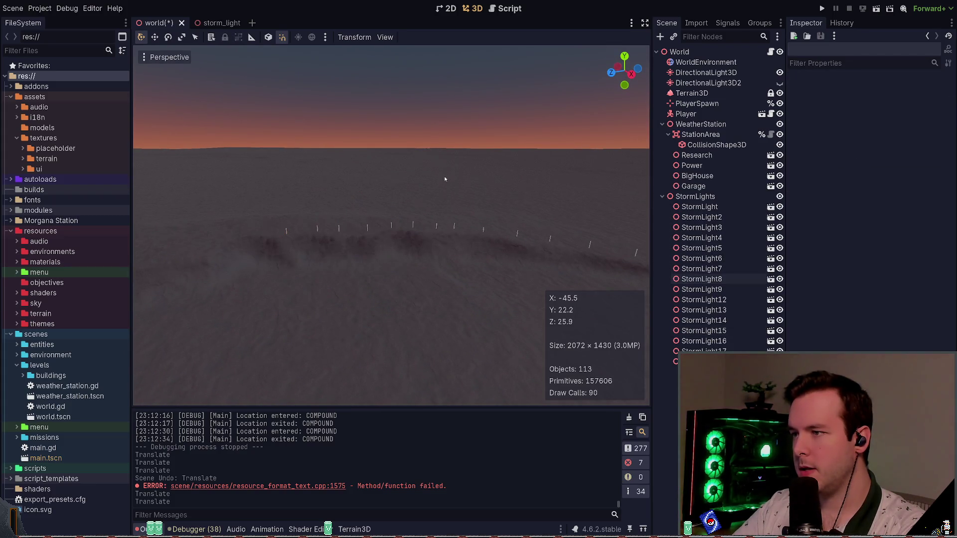
left_click_drag(384, 266, 420, 203)
key("Delete")
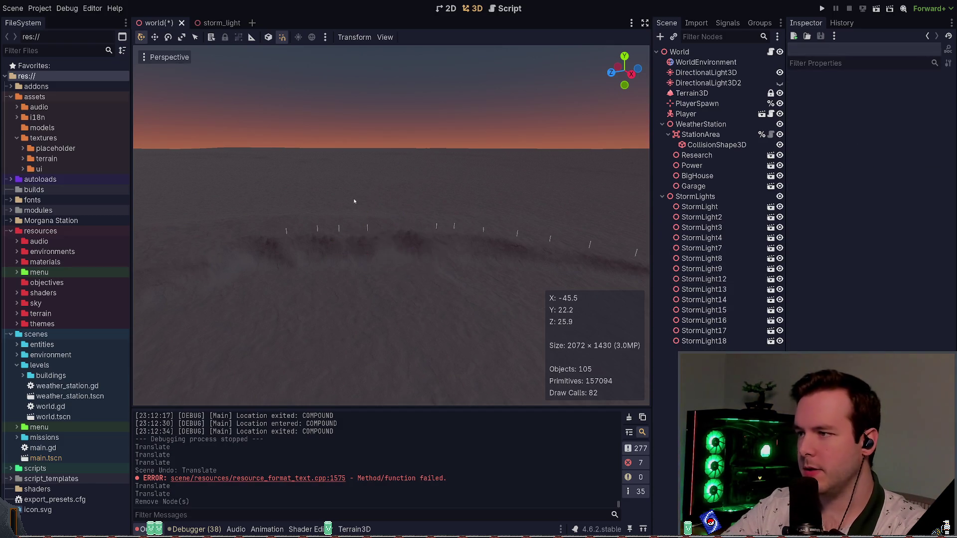
- Reposition StormLight4, nudge another pole right, shift StormLight3 left, and save the scene
left_click(365, 245)
mouse_move(358, 244)
left_mouse_down()
mouse_move(387, 232)
mouse_move(376, 236)
left_mouse_up()
left_click(470, 163)
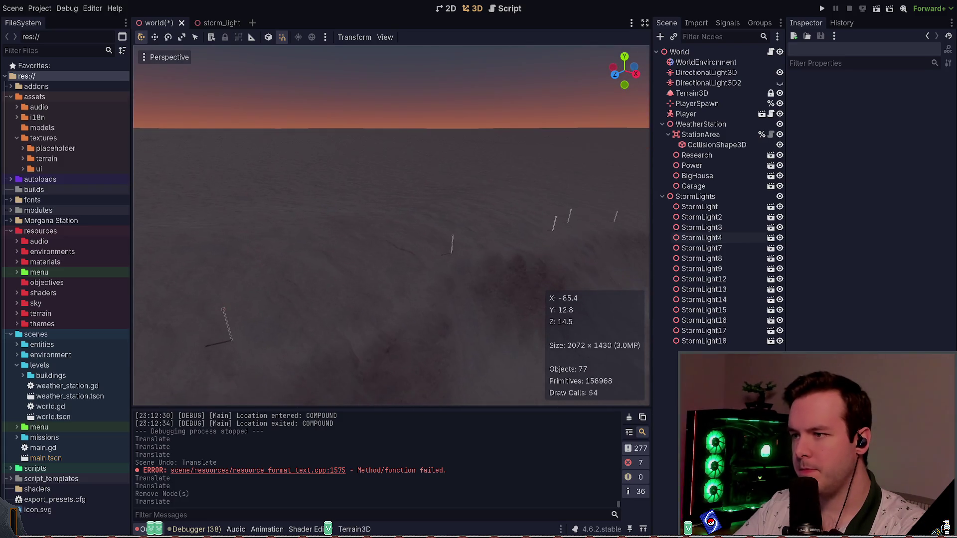
left_click_drag(416, 226, 403, 238)
left_click(343, 190)
left_click_drag(332, 240, 332, 240)
left_click_drag(298, 273, 253, 272)
left_click(396, 188)
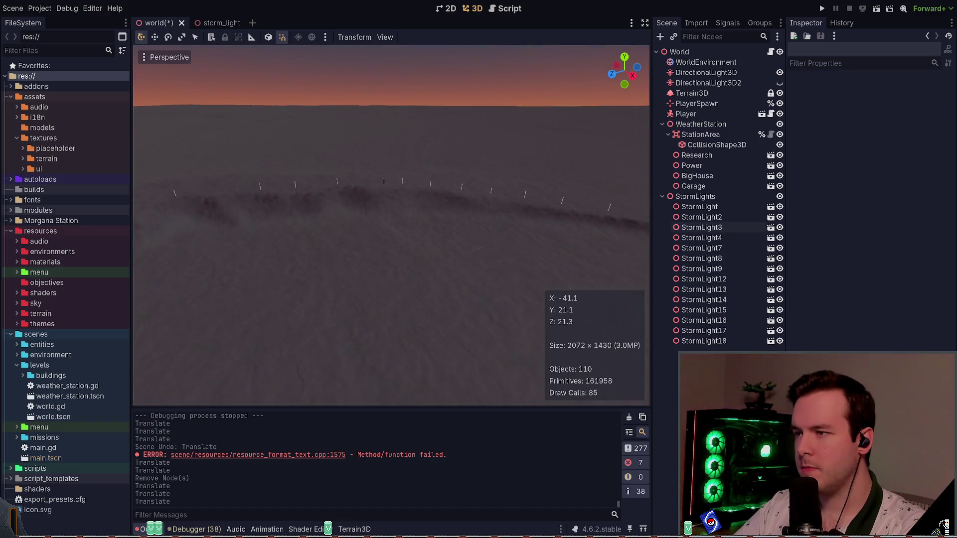
key("ctrl+s")
- Delete StormLight9, StormLight13, StormLight15 and StormLight17
left_click_drag(411, 249, 418, 264)
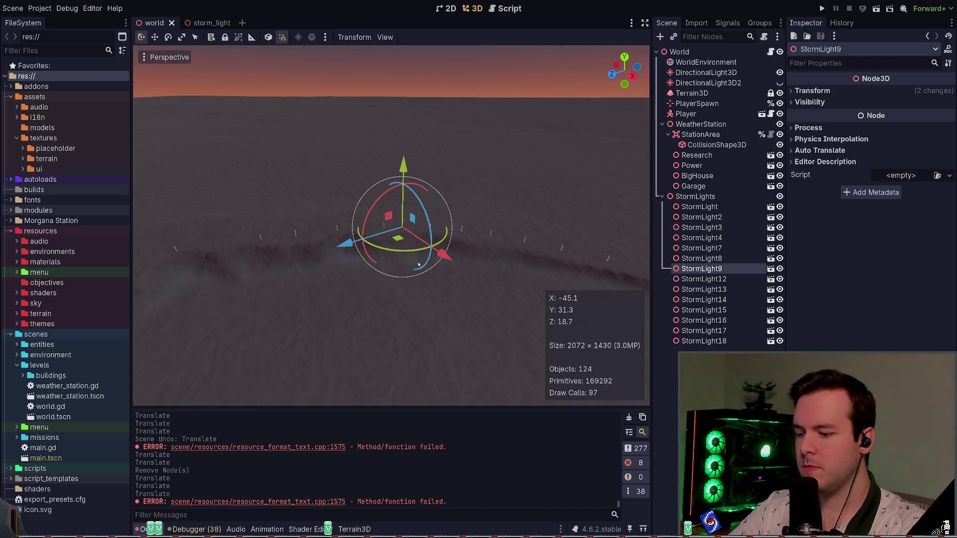
key("Delete")
left_click(451, 264)
key("Delete")
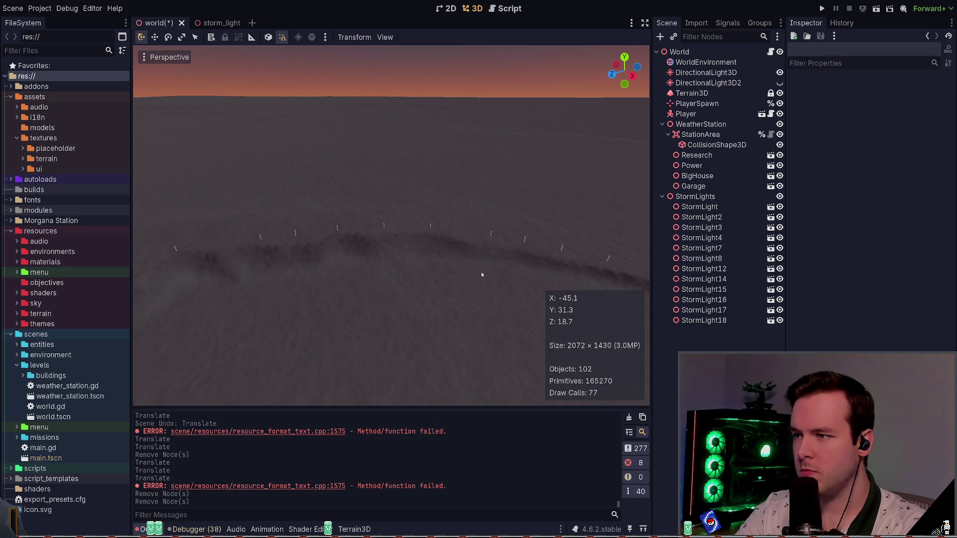
left_click_drag(492, 251, 465, 201)
key("Delete")
left_click_drag(522, 269, 570, 215)
key("Delete")
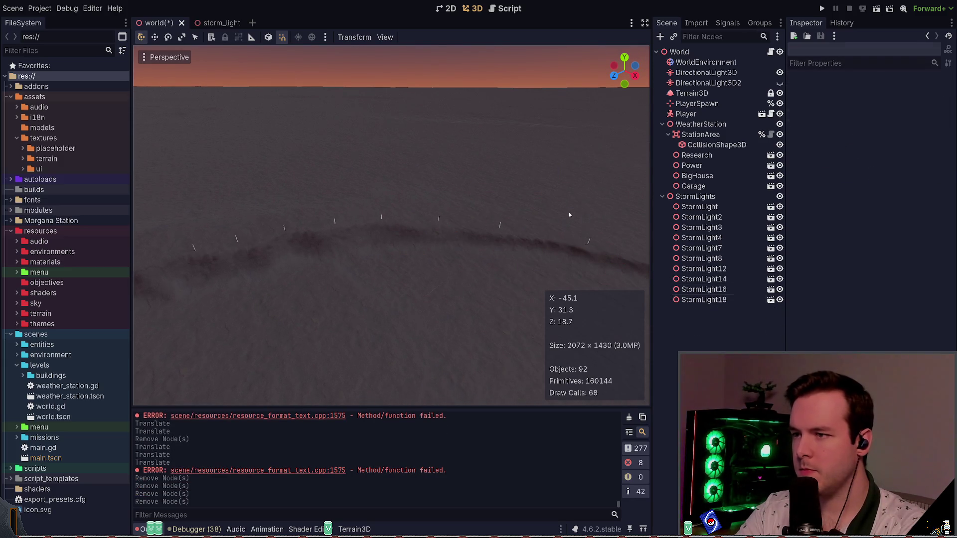
- Delete StormLight2, StormLight7 and StormLight8 further along the trail, then launch the game with F5
left_click_drag(284, 281, 284, 249)
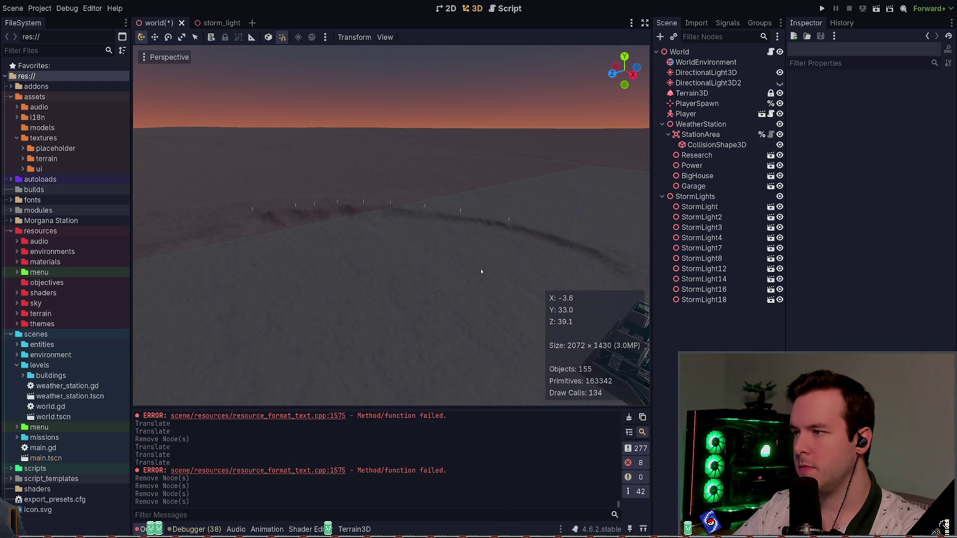
left_click(318, 204)
key("Delete")
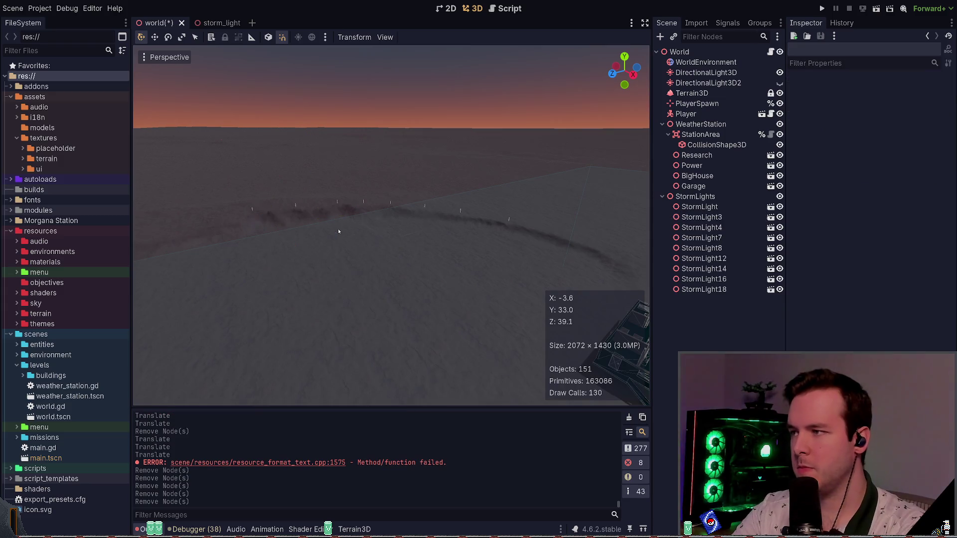
left_click(374, 197)
key("Delete")
left_click(424, 205)
key("Delete")
key("F5")
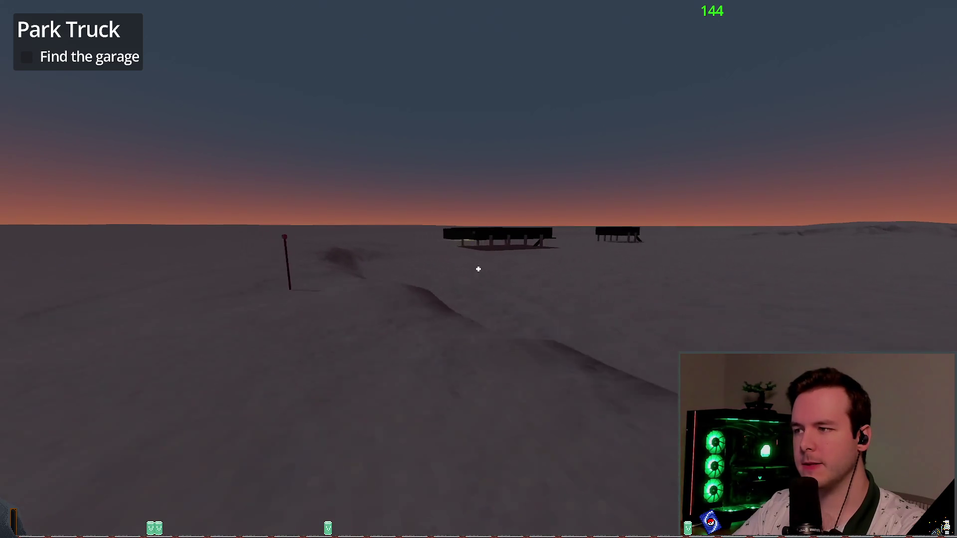
- Walk up to the lit garage and climb the snow slope toward a pole
key("w")
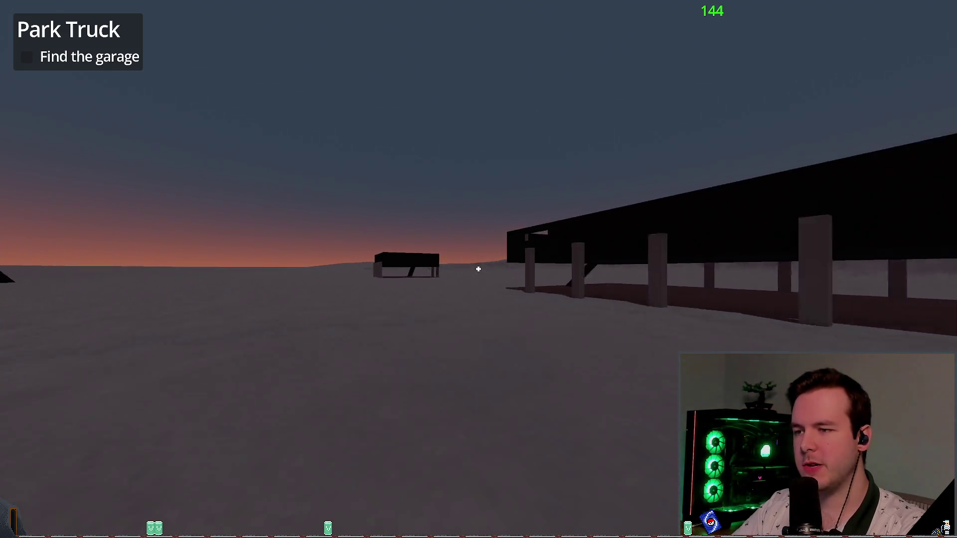
key("w")
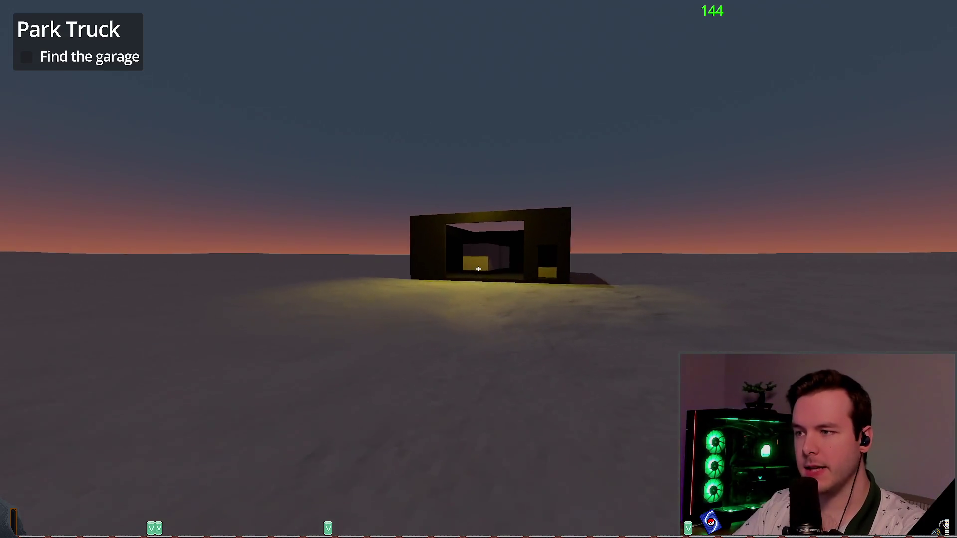
key("w")
key("w")
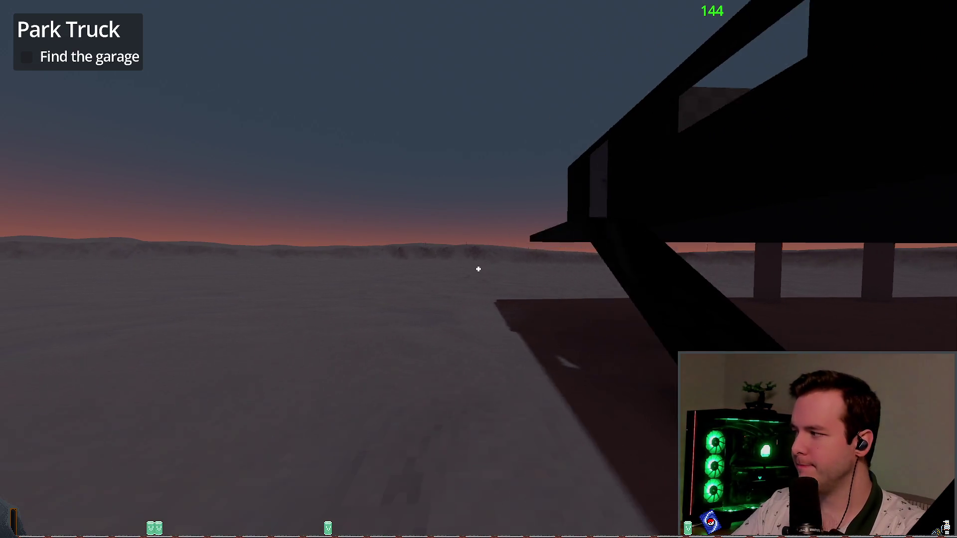
key("w")
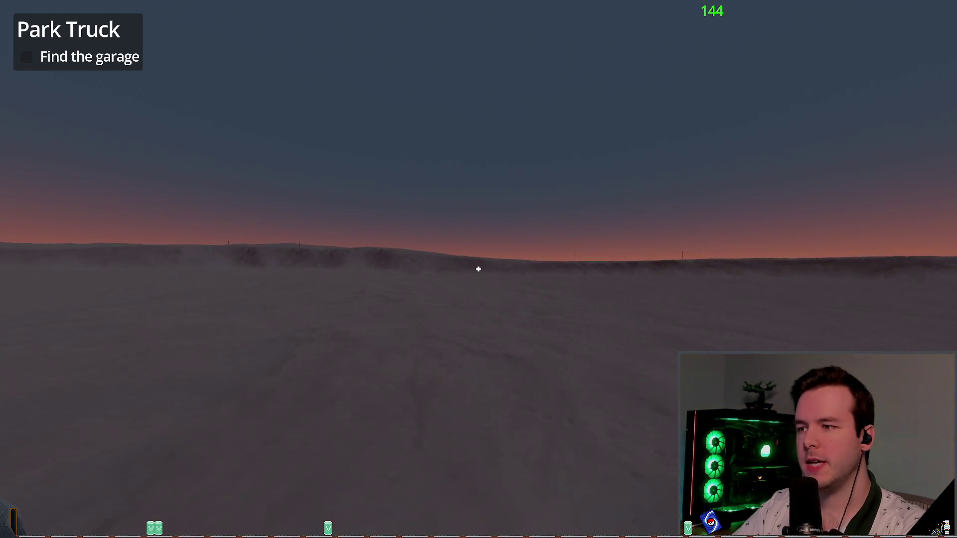
key("w")
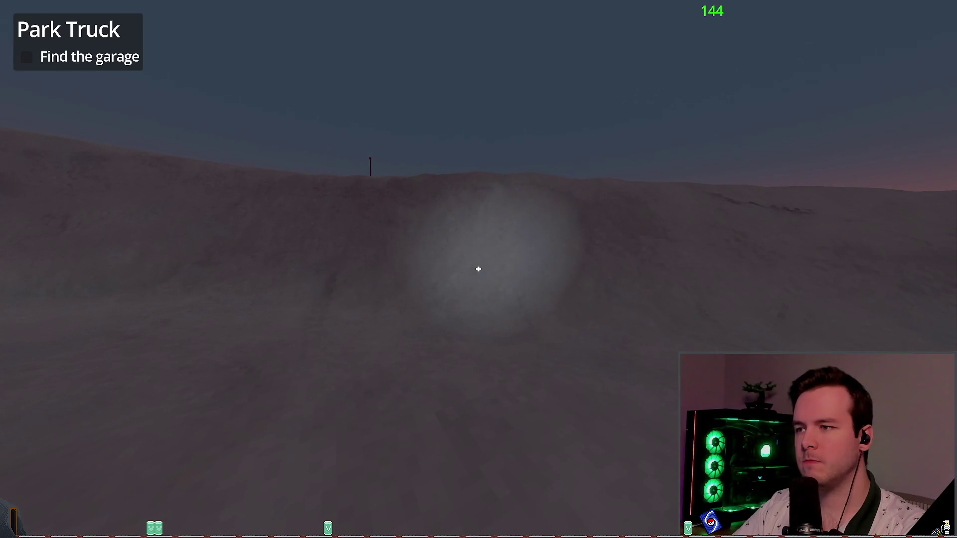
key("w")
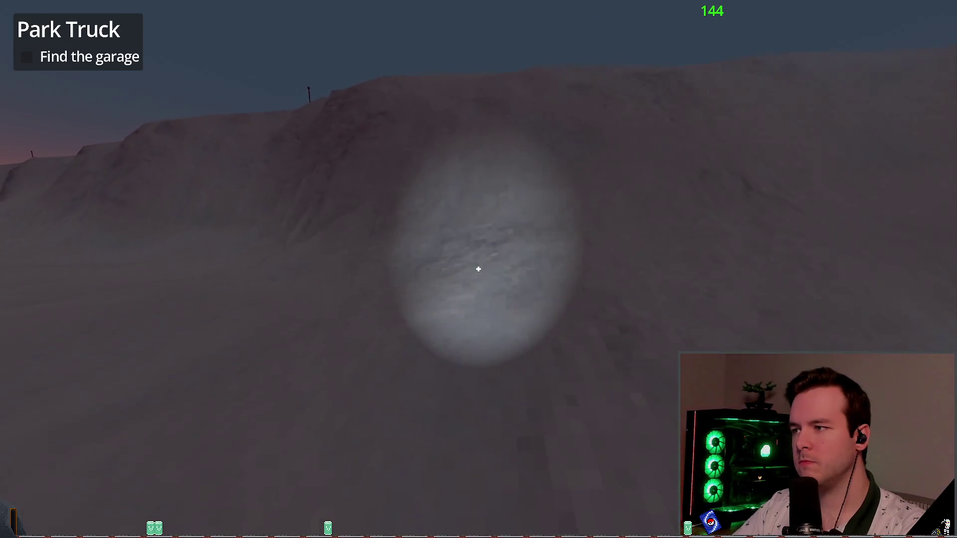
key("w")
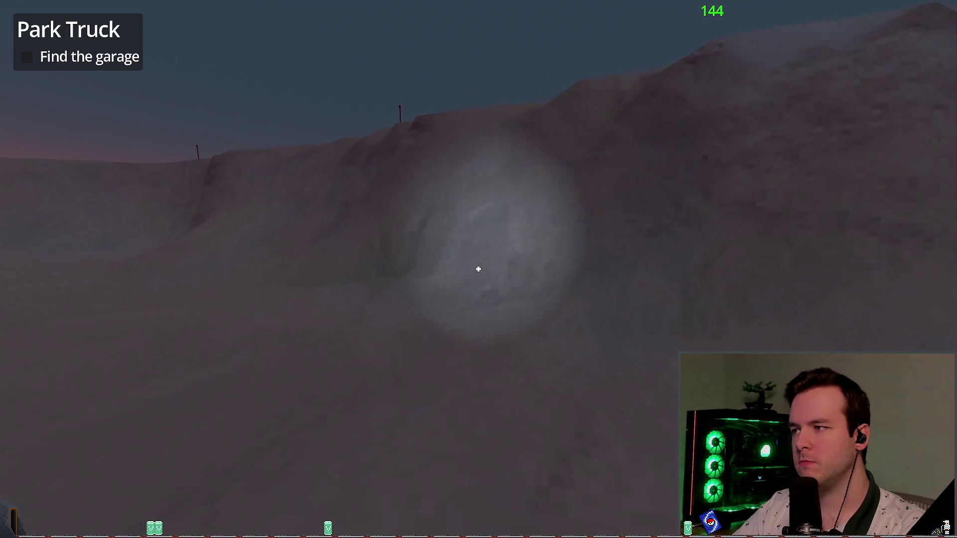
- Cross the snow plain past the dark structure, then pause and quit the playtest
key("w")
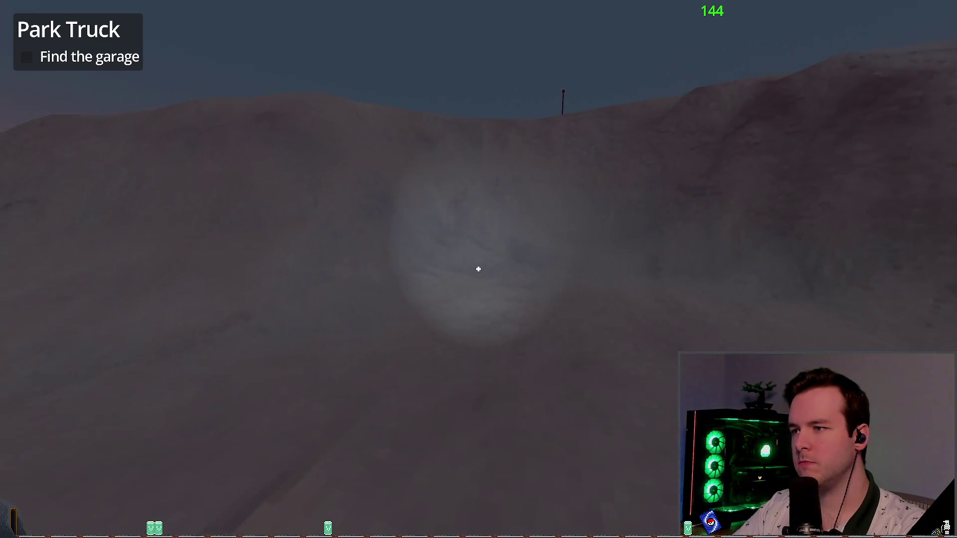
key("w")
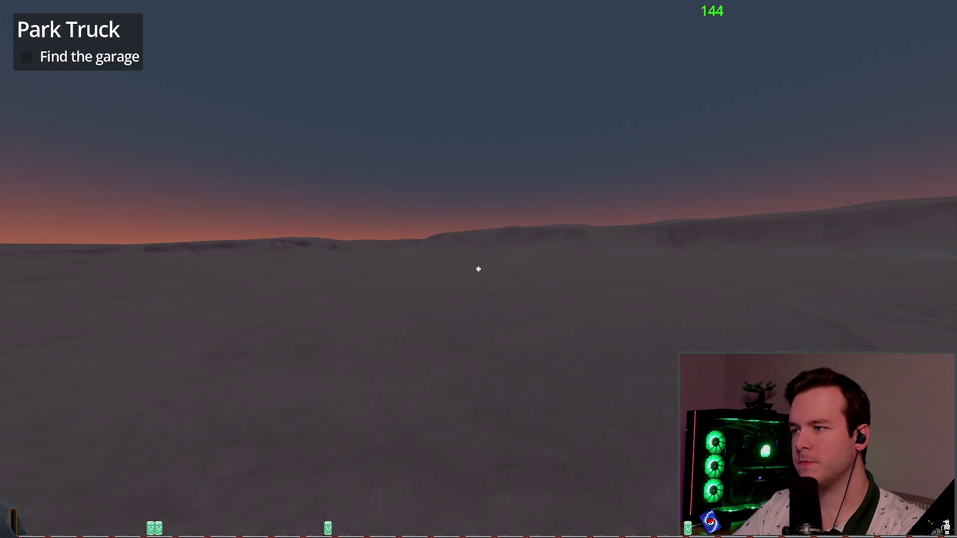
key("w")
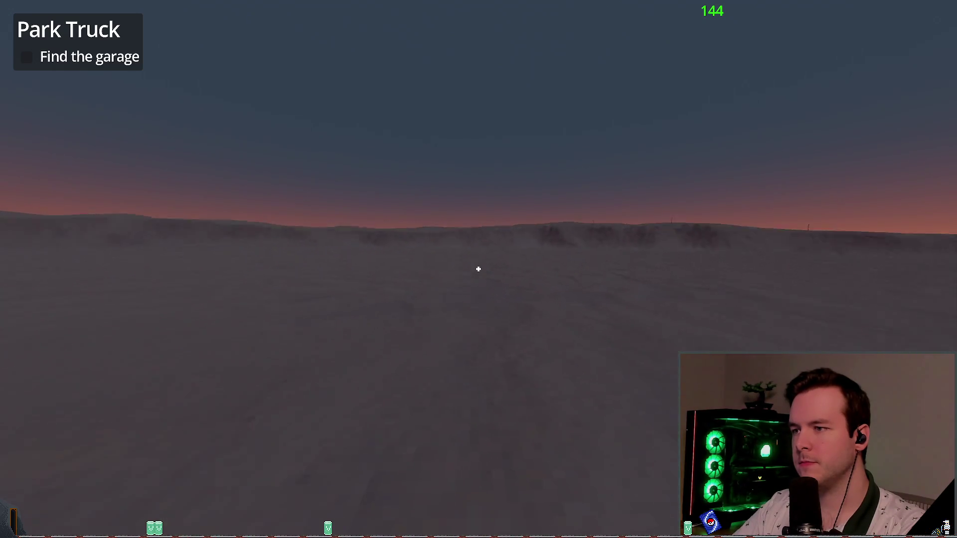
key("w")
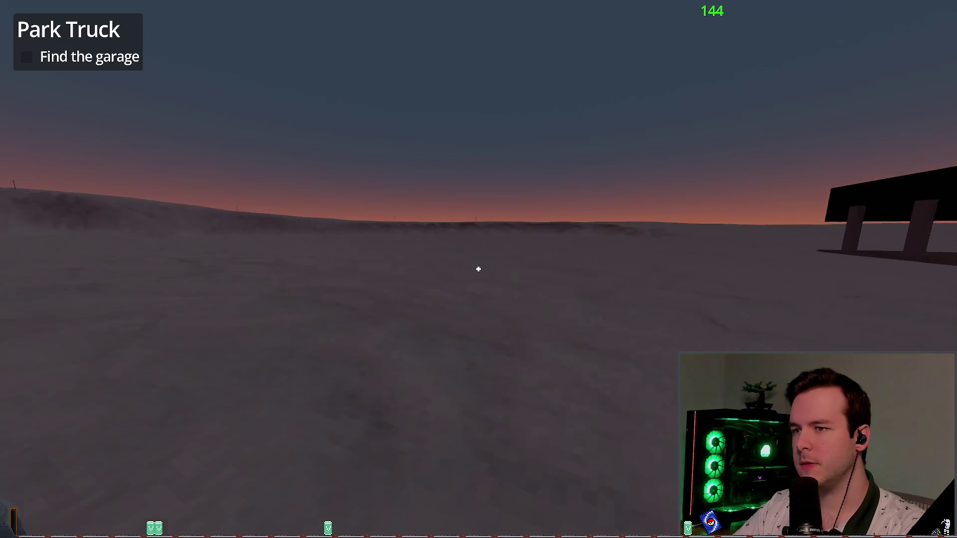
key("w")
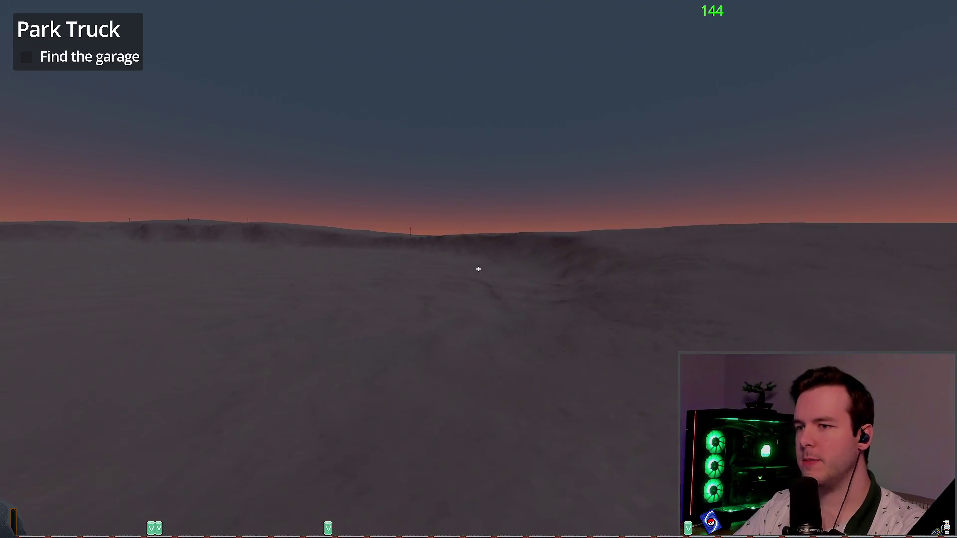
key("w")
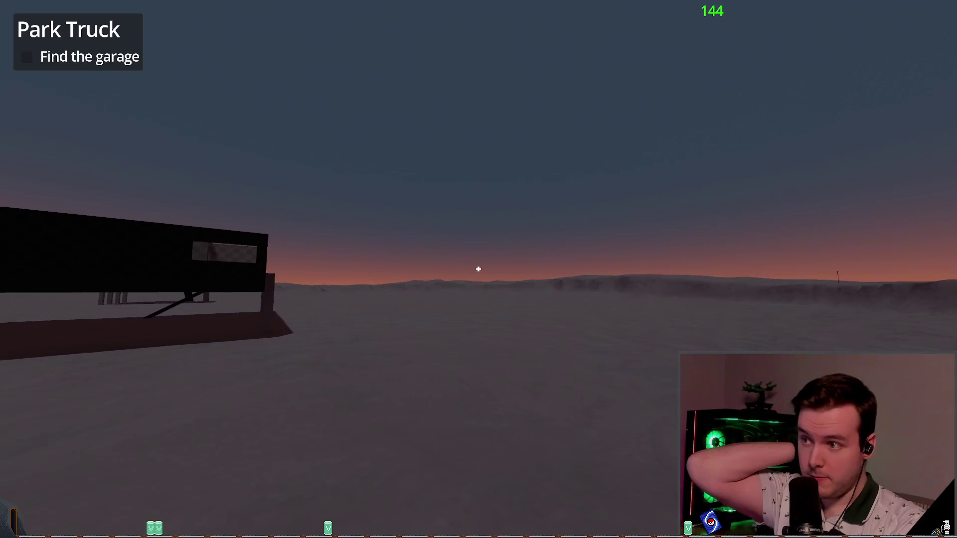
key("w")
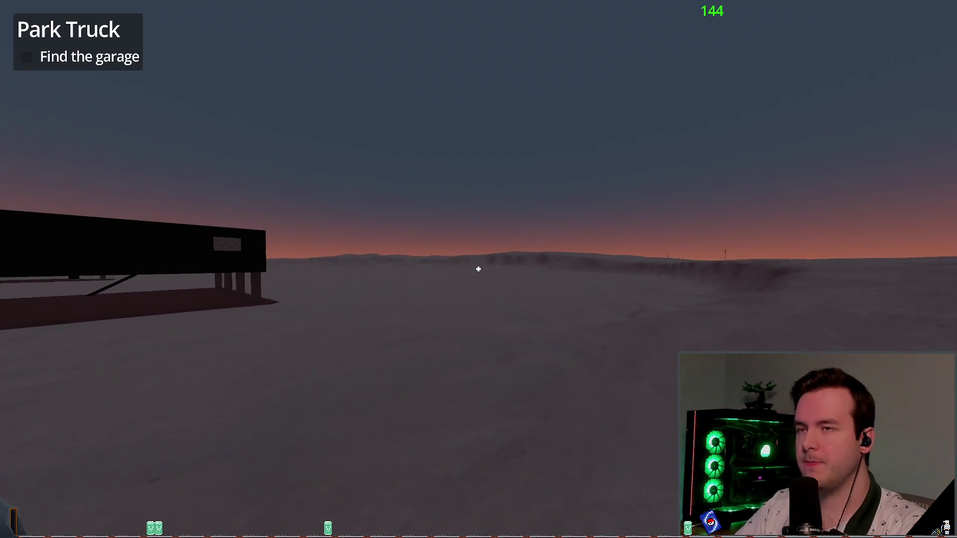
key("Escape")
left_click(58, 349)
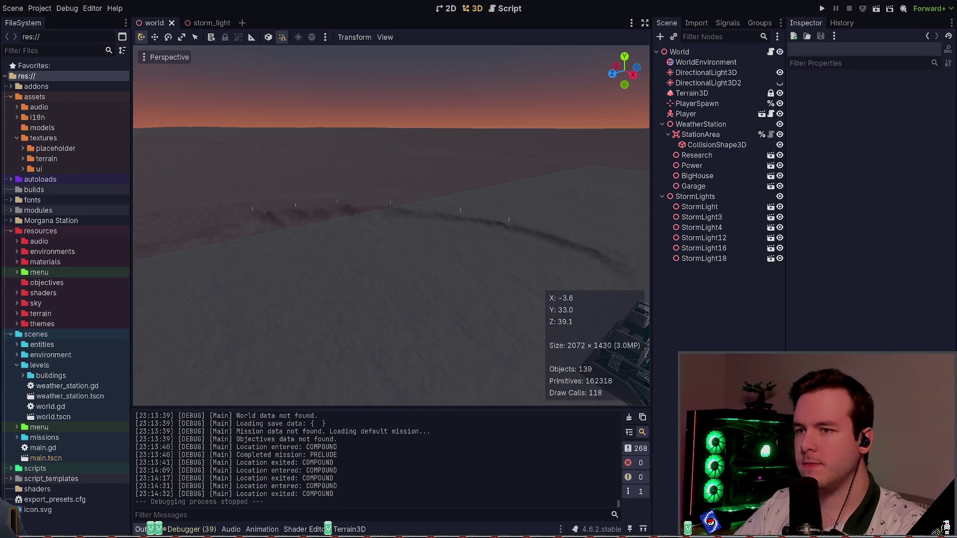
- Tick the cliffside fencing-or-lights task in the Obsidian TODO, then return to Godot
key("alt+Tab")
left_click(507, 319)
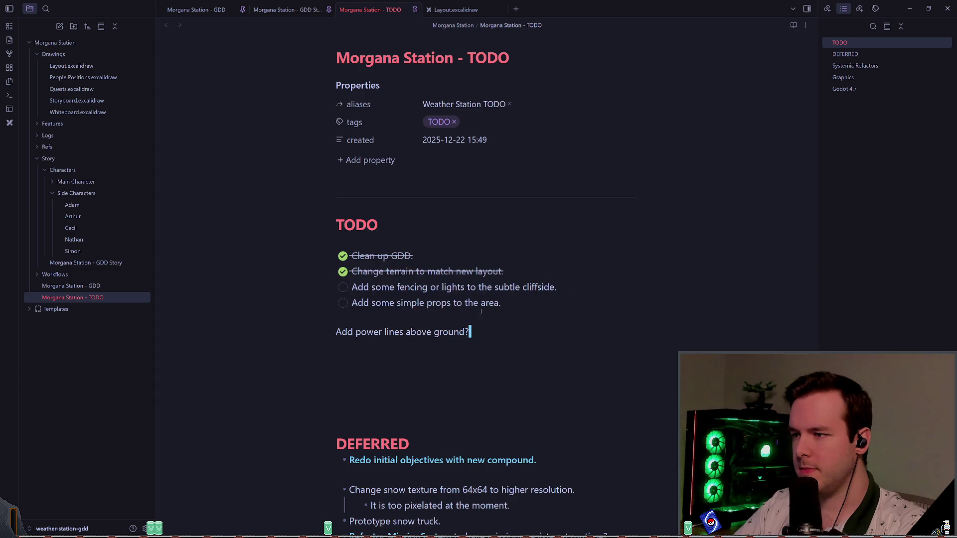
left_click(343, 288)
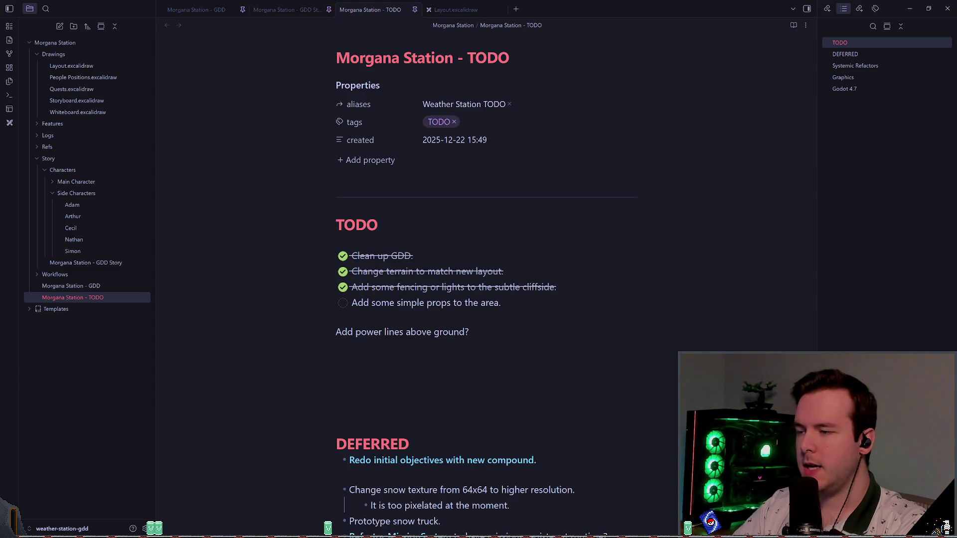
key("alt+Tab")
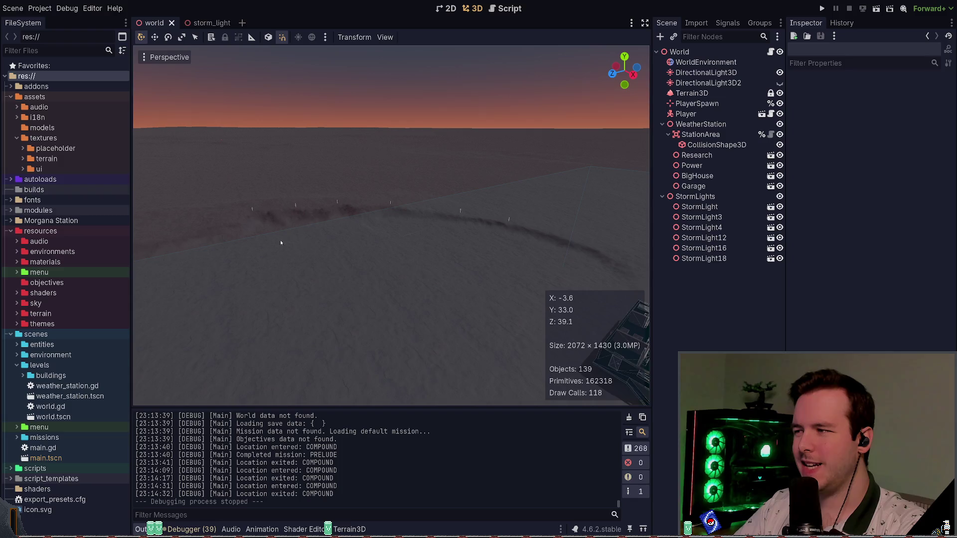
- Fly the viewport camera over to the station buildings beside the snow trail
key("w")
key("w")
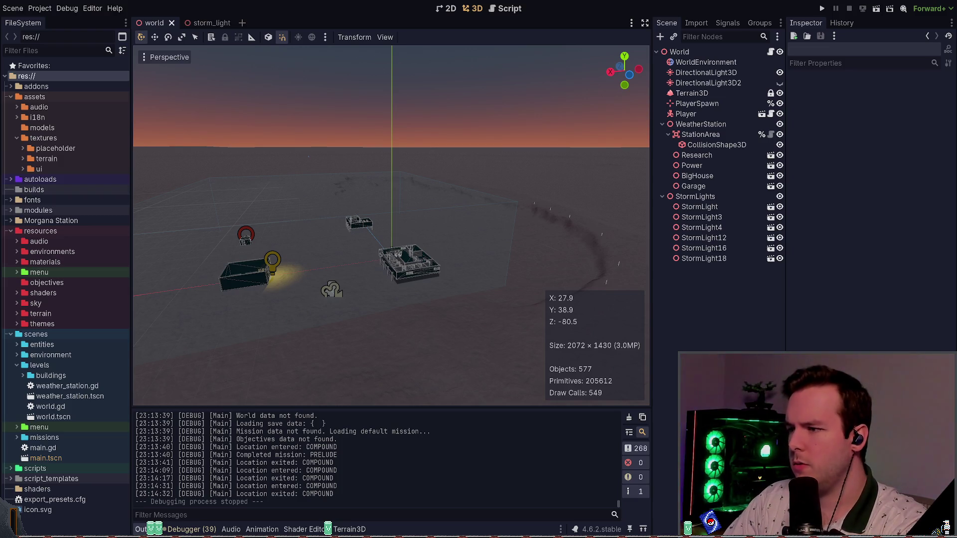
key("alt+Tab")
- Replace the old props wording on the task line with 'Add snow melter.'
key("ctrl+Left")
key("ctrl+Left")
key("ctrl+Left")
key("ctrl+Right")
key("shift+End")
key("Delete")
type("W")
key("BackSpace")
type("snow m")
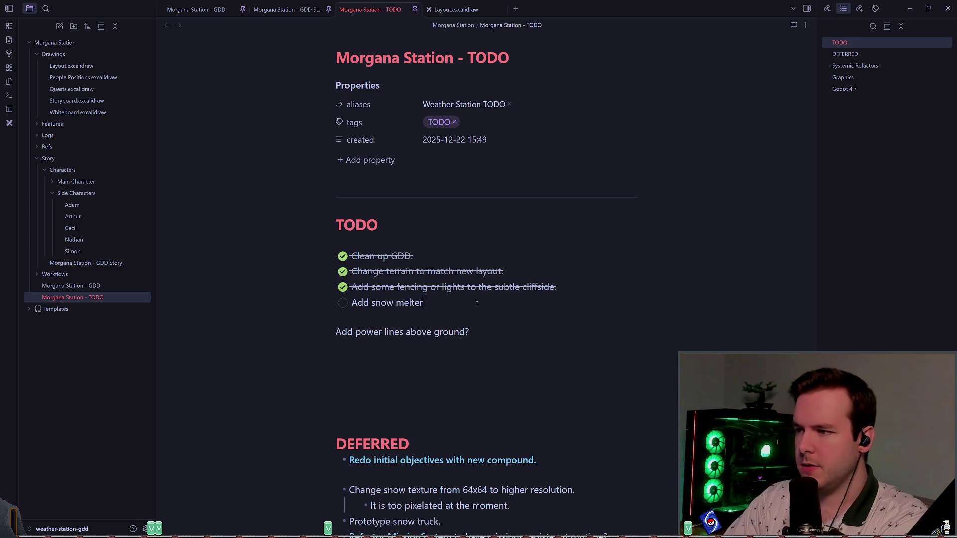
type(".")
- Add a new task line 'Add outdoor storage.' below the snow melter task
key("Return")
type("Add")
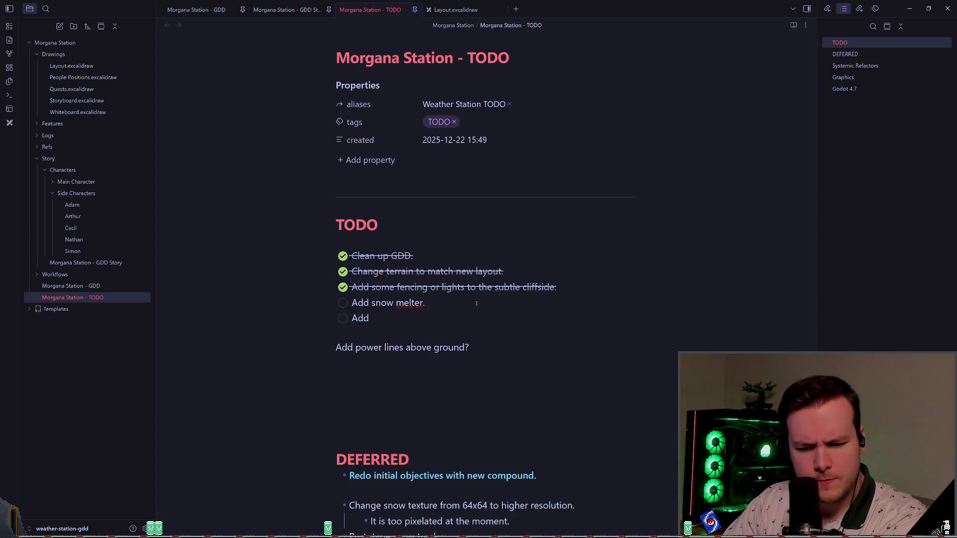
type(" outdoor storage.")
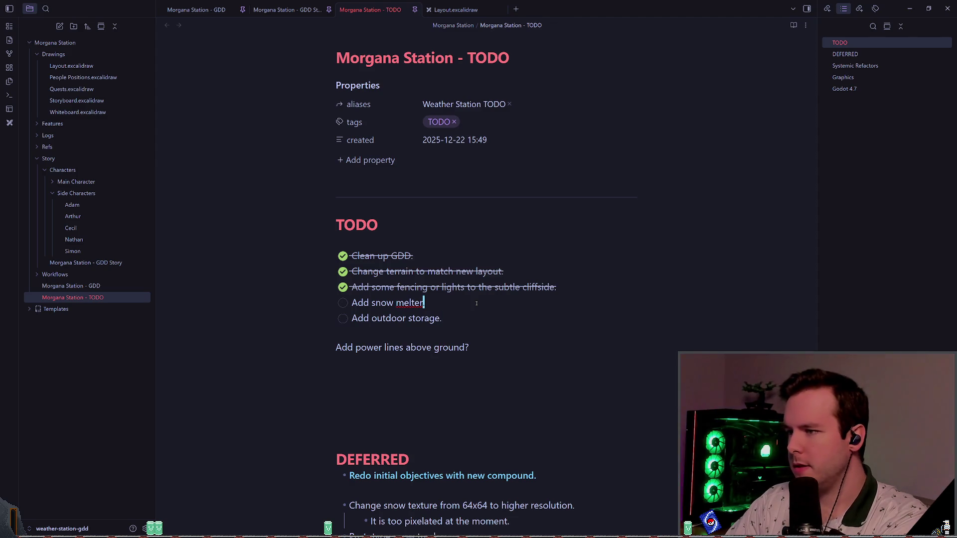
key("ctrl+z")
key("ctrl+z")
key("ctrl+shift+z")
key("ctrl+shift+z")
- Undo recent edits to bring back the simple props task line
key("Left")
key("ctrl+z")
key("ctrl+z")
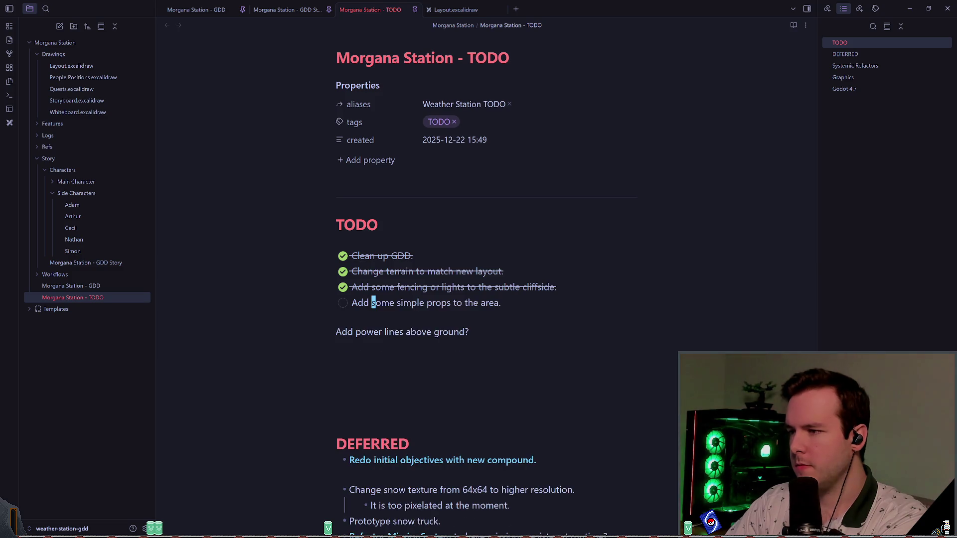
key("ctrl+shift+z")
key("ctrl+z")
- Select the open and completed tasks in the TODO list to review them
left_click(337, 349)
left_click(581, 286, "shift")
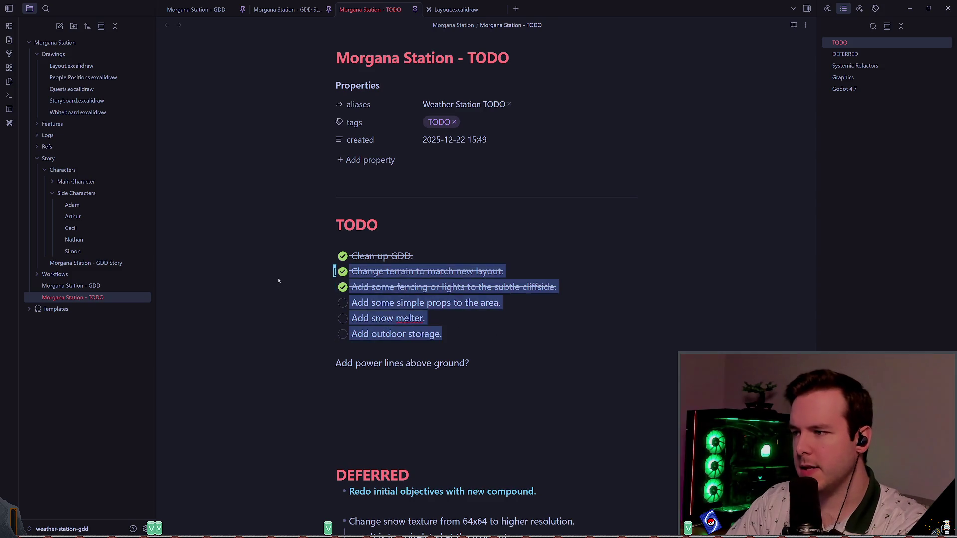
left_click(622, 283)
left_click_drag(622, 282, 310, 253)
left_click(425, 273)
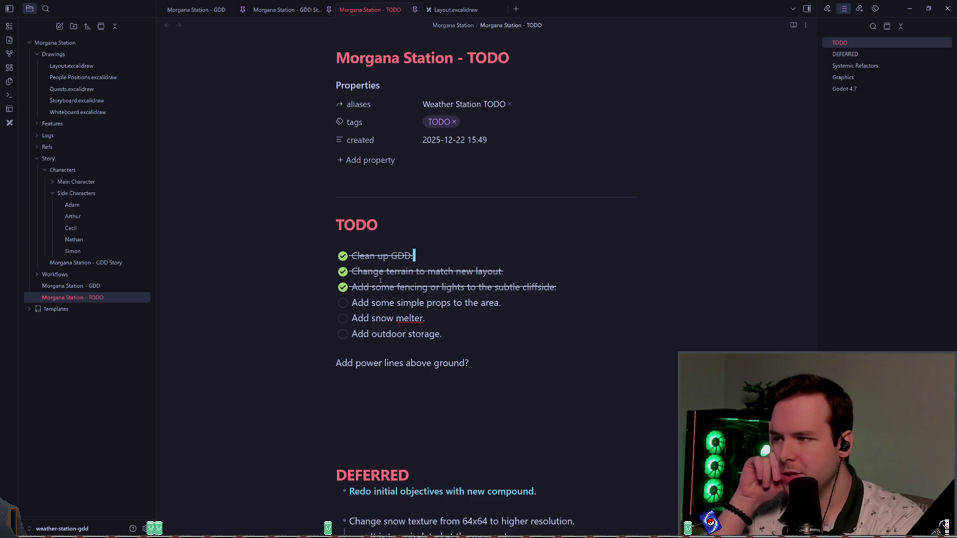
- Select the terrain task text, then leave the caret after the props task
left_click(352, 272)
left_click(561, 248)
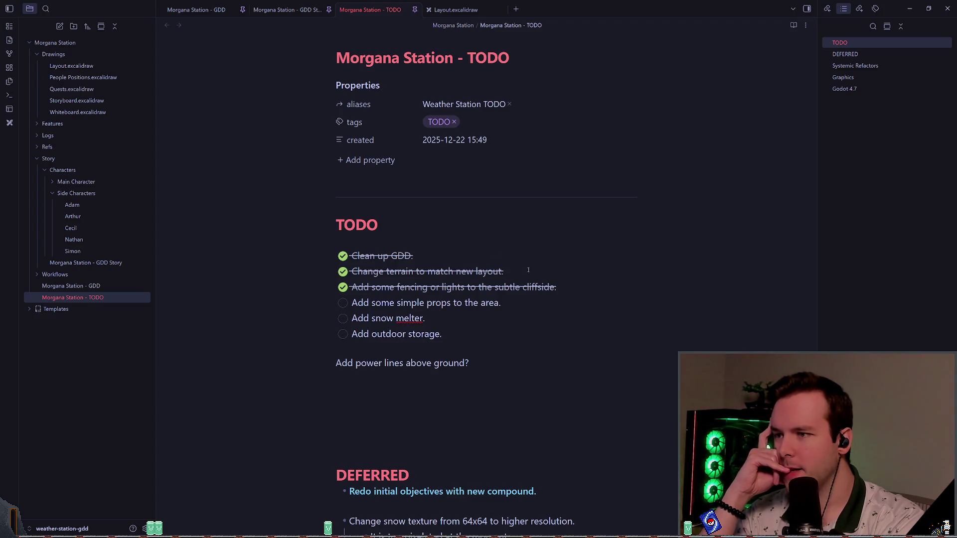
left_click(355, 271, "shift")
left_click(432, 276)
mouse_move(432, 275)
left_mouse_down()
mouse_move(369, 288)
mouse_move(556, 288)
mouse_move(352, 273)
mouse_move(502, 304)
mouse_move(574, 290)
left_mouse_up()
left_click(353, 287)
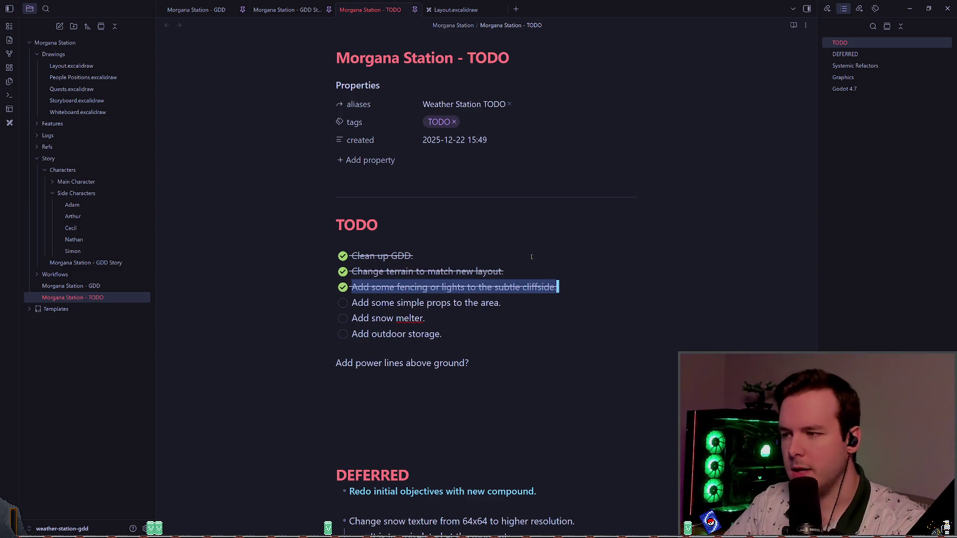
left_click(527, 305)
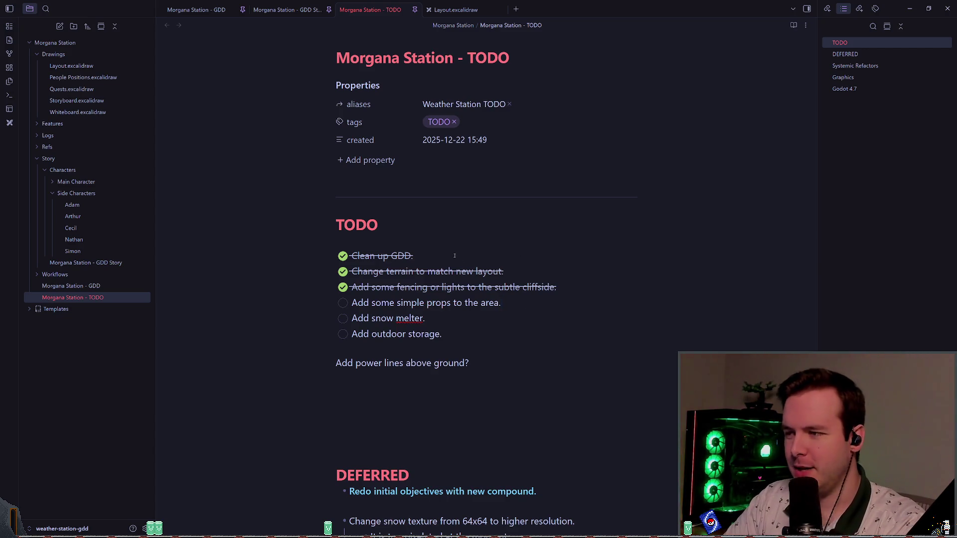
scroll(458, 257, "down", 1)
left_click(509, 349)
left_click_drag(510, 346, 337, 338)
left_click(443, 310)
left_click_drag(443, 310, 349, 277)
left_click(461, 324)
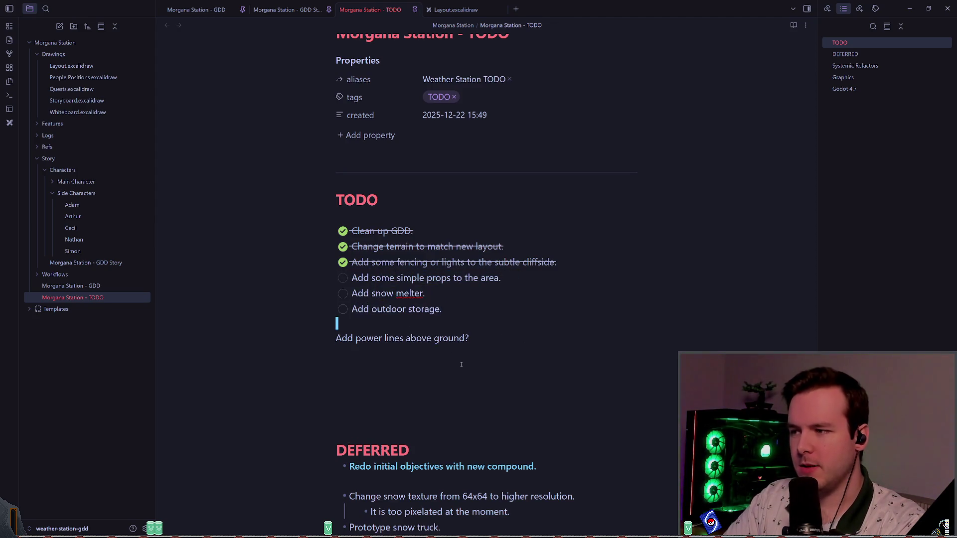
left_click(461, 364)
scroll(461, 364, "down", 3)
scroll(460, 278, "down", 3)
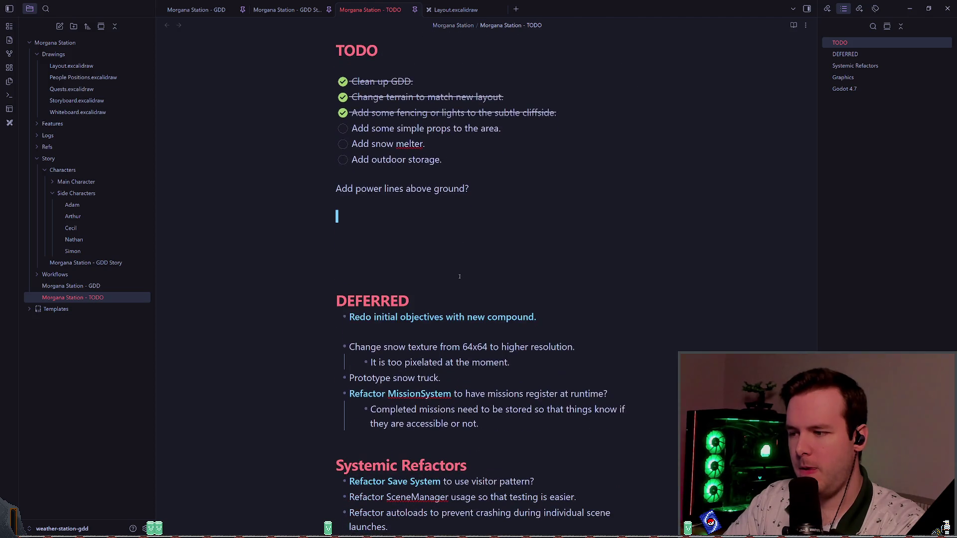
scroll(459, 278, "down", 3)
left_click_drag(480, 350, 351, 264)
left_click(441, 304)
mouse_move(479, 350)
left_mouse_down()
mouse_move(371, 285)
mouse_move(349, 243)
left_mouse_up()
left_click(510, 287)
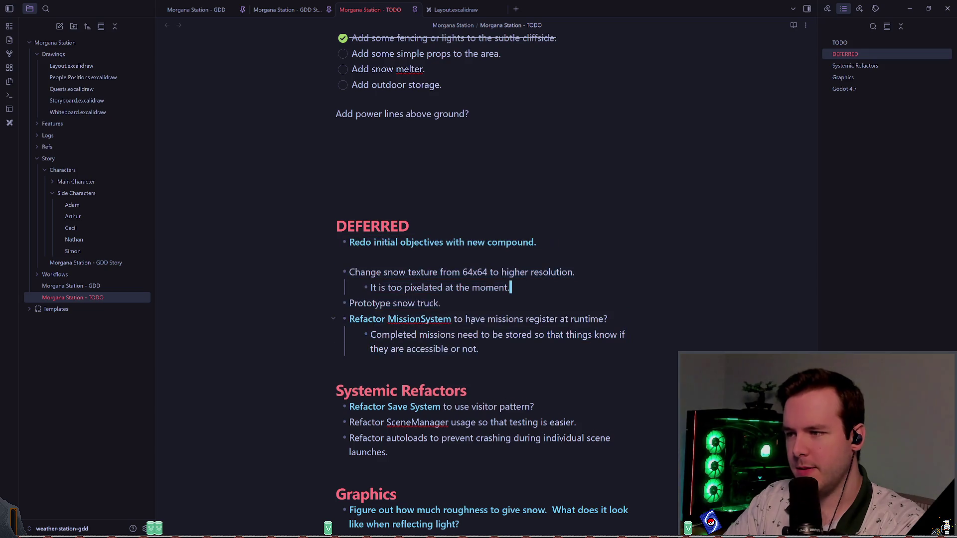
left_click_drag(537, 242, 343, 242)
left_click(533, 304)
scroll(533, 305, "down", 3)
left_click_drag(390, 352, 337, 291)
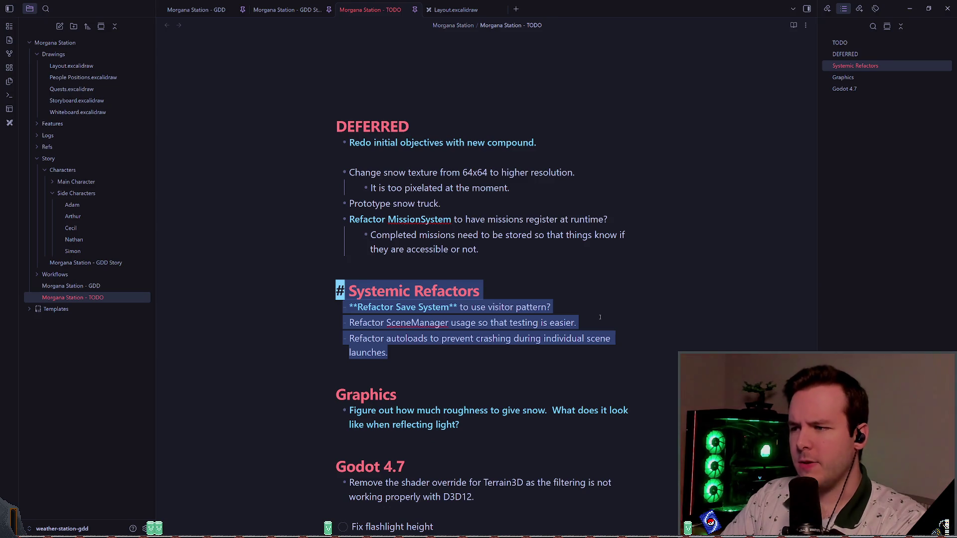
left_click(578, 321)
left_click_drag(389, 353, 331, 340)
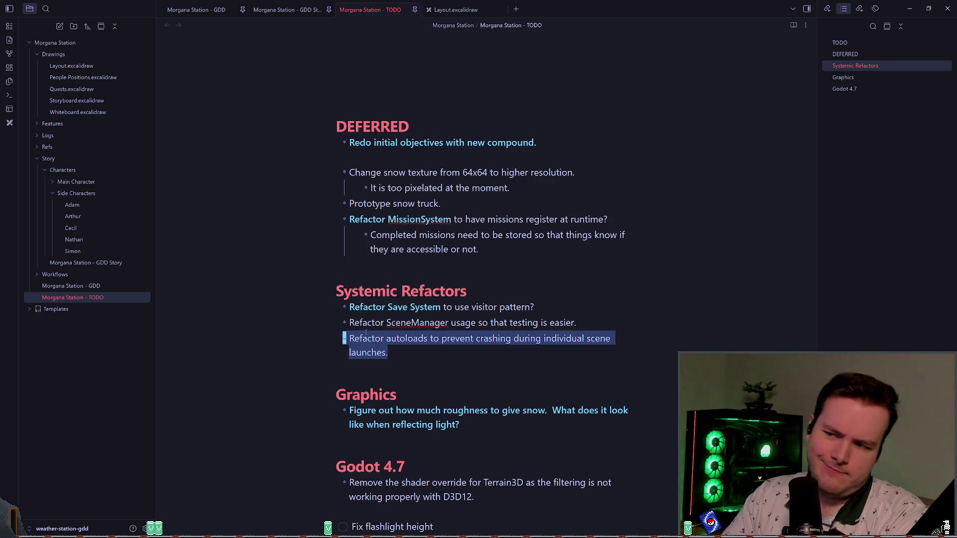
left_click(388, 353)
left_click_drag(388, 352, 293, 335)
left_click(388, 353)
scroll(424, 357, "down", 3)
scroll(425, 358, "down", 3)
scroll(423, 362, "up", 3)
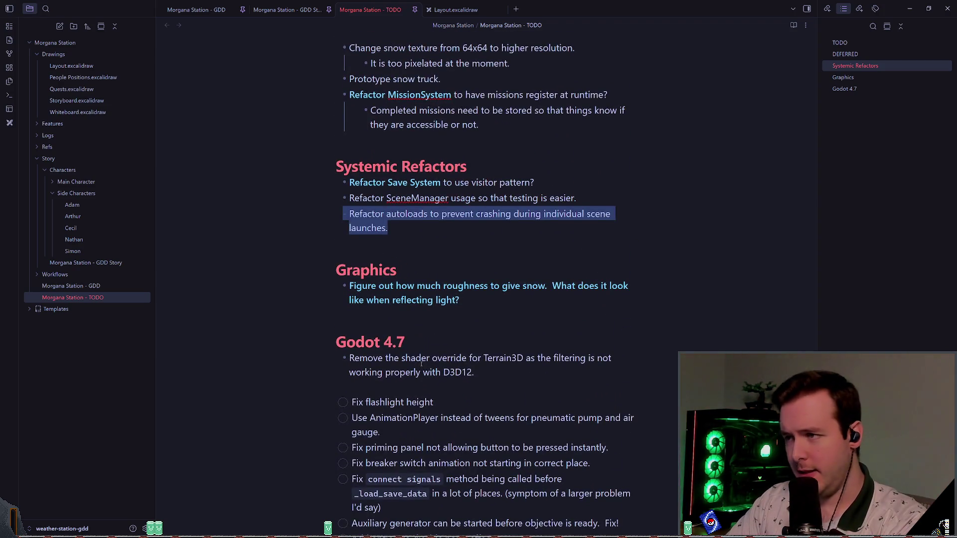
scroll(421, 364, "up", 2)
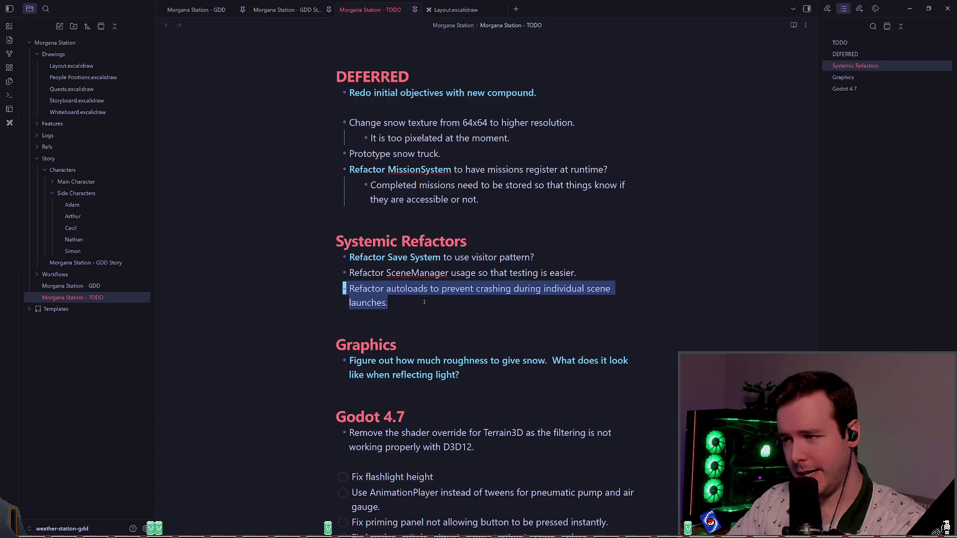
left_click(417, 303)
scroll(419, 299, "up", 5)
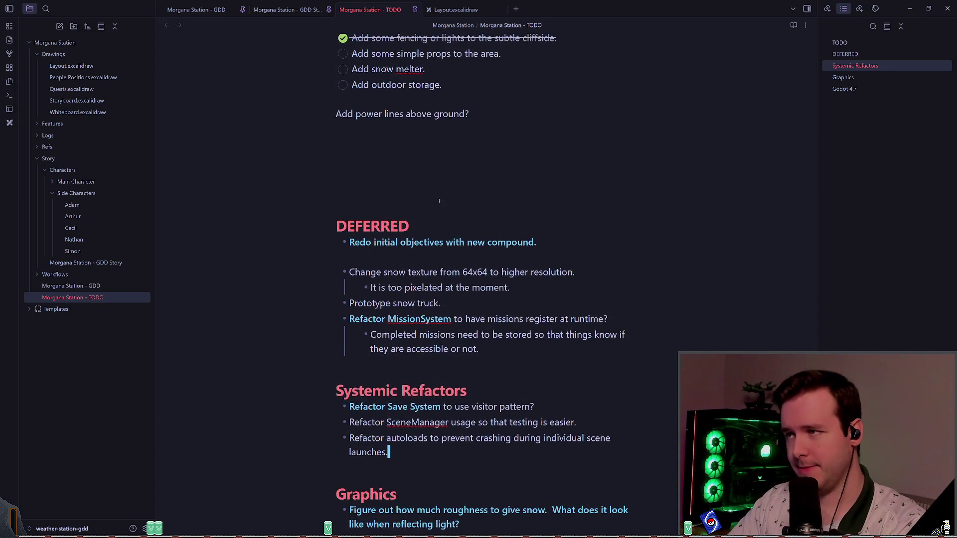
left_click(424, 284)
scroll(430, 285, "up", 2)
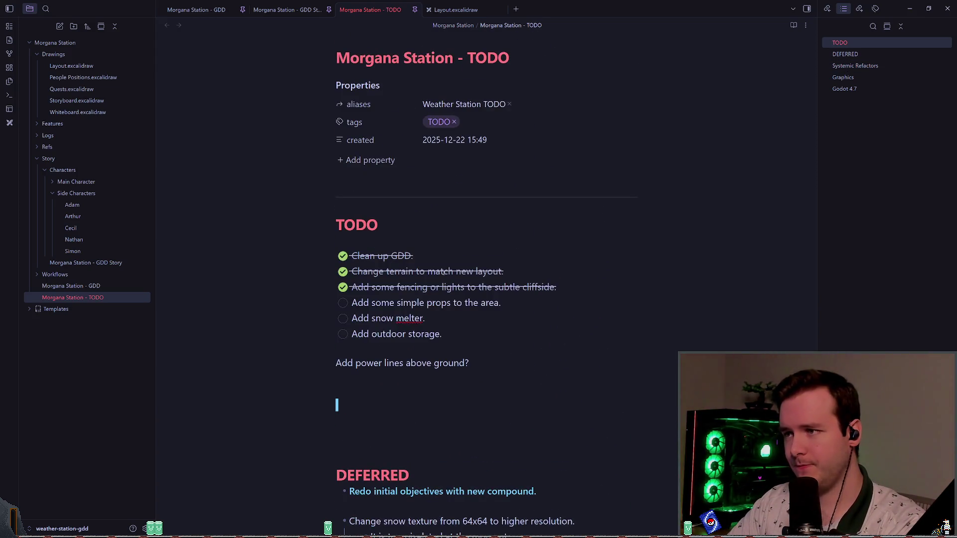